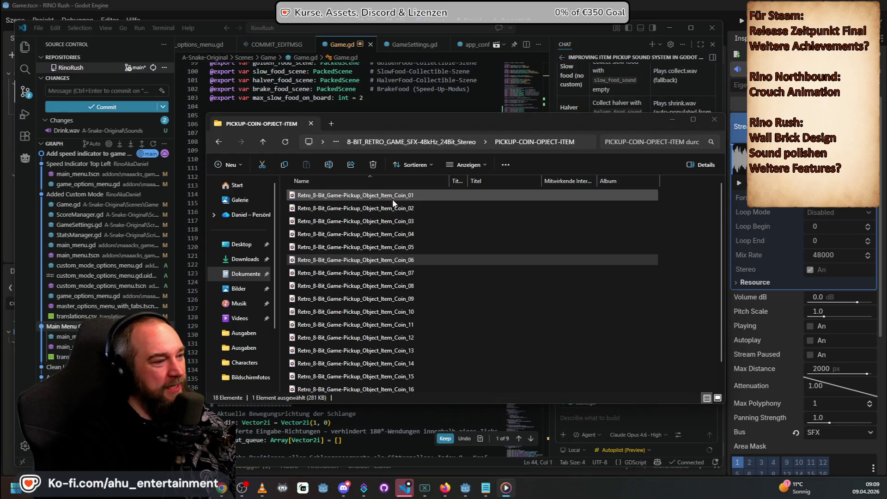
Step: Rename the Retro_8-Bit Coin_06 pickup sound file to EatSoundStar in File Explorer
click(409, 273)
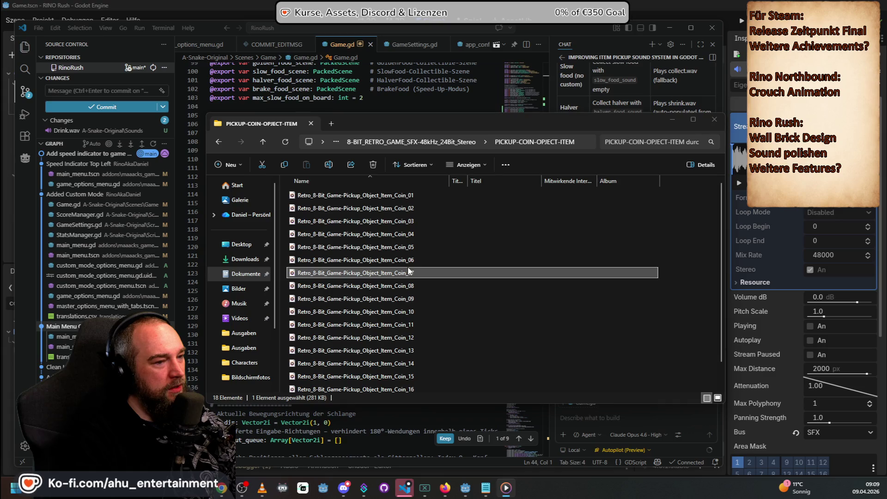
click(409, 260)
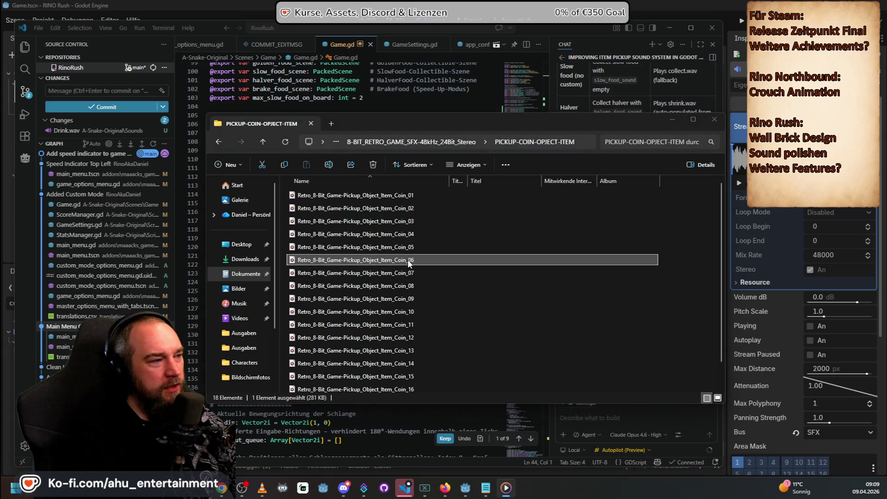
right_click(401, 262)
right_click(367, 259)
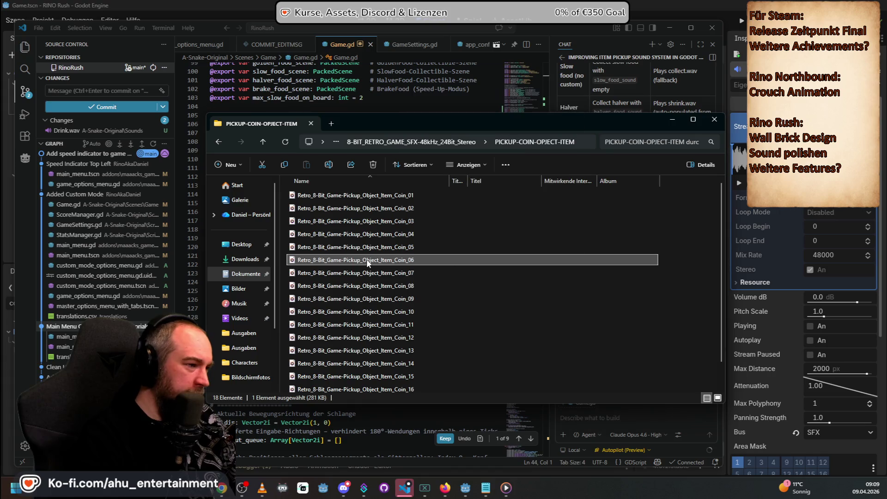
click(441, 276)
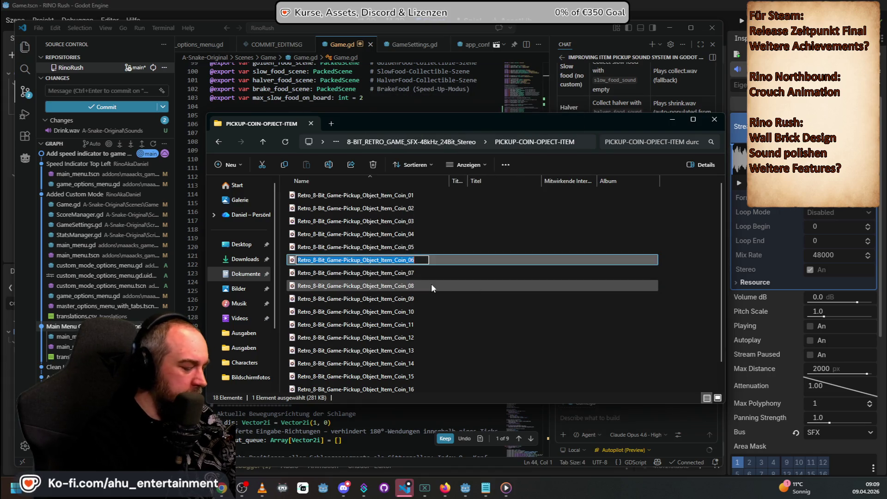
text(EatSo)
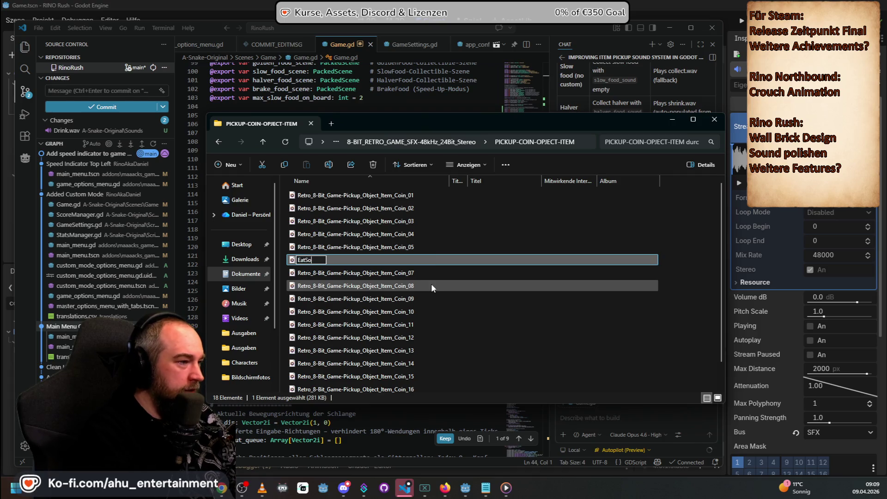
text(undStar)
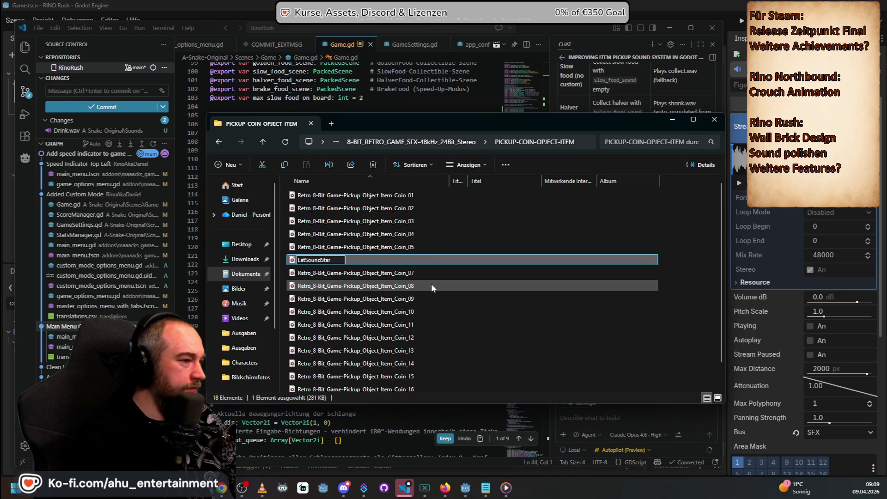
key(Return)
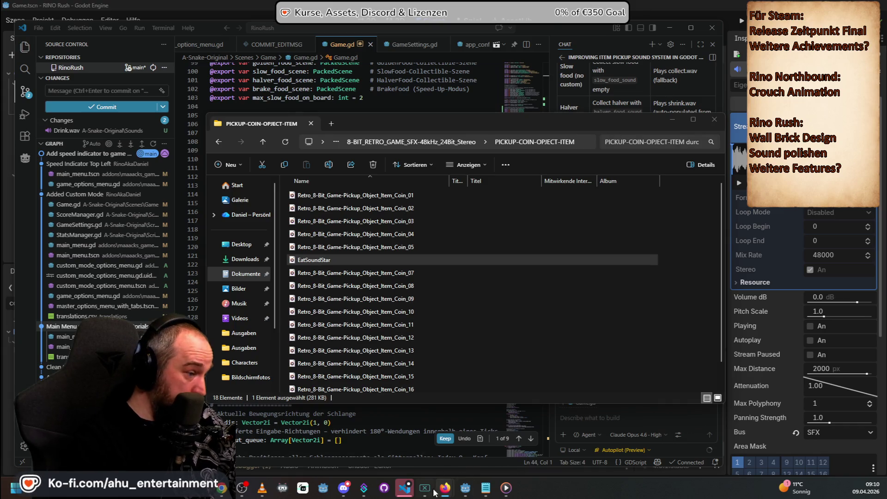
click(433, 432)
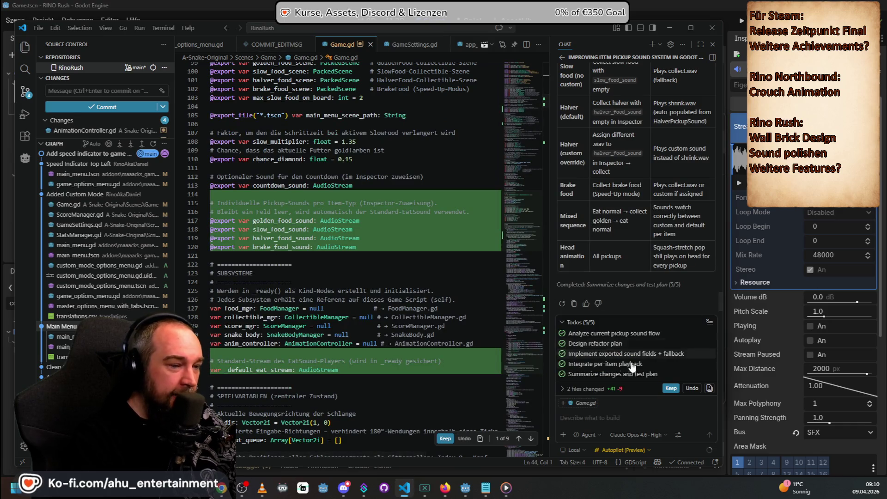
Step: Read the chat's 'How It Works' notes on the Golden, Slow, Halver and Brake Food Sound fields, then return to Godot
scroll(660, 176, down, 10)
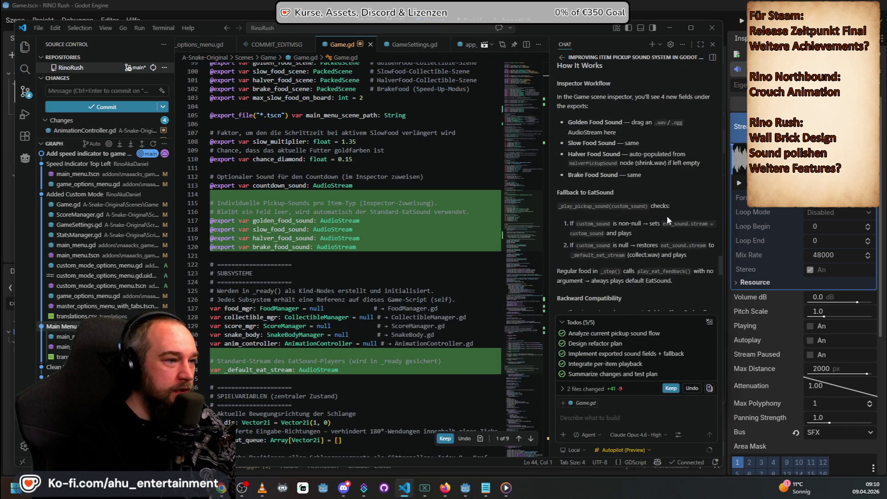
scroll(666, 219, up, 3)
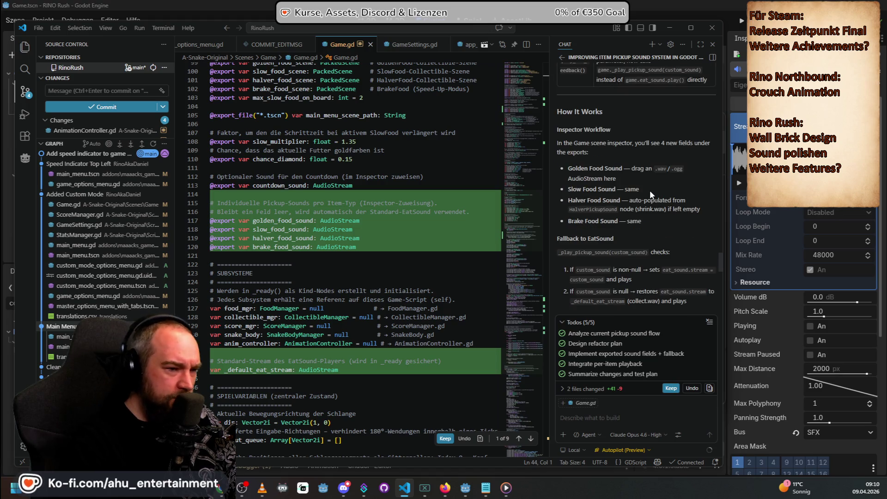
key(alt+Tab)
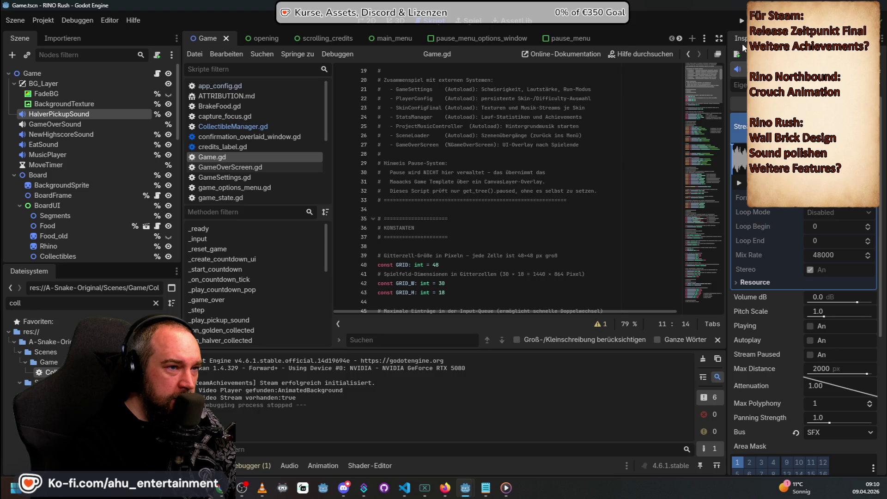
key(alt+Tab)
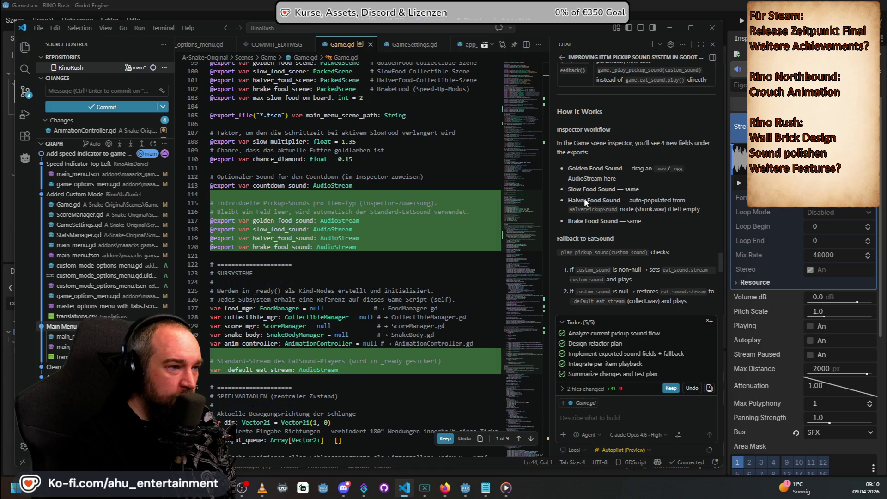
key(alt+Tab)
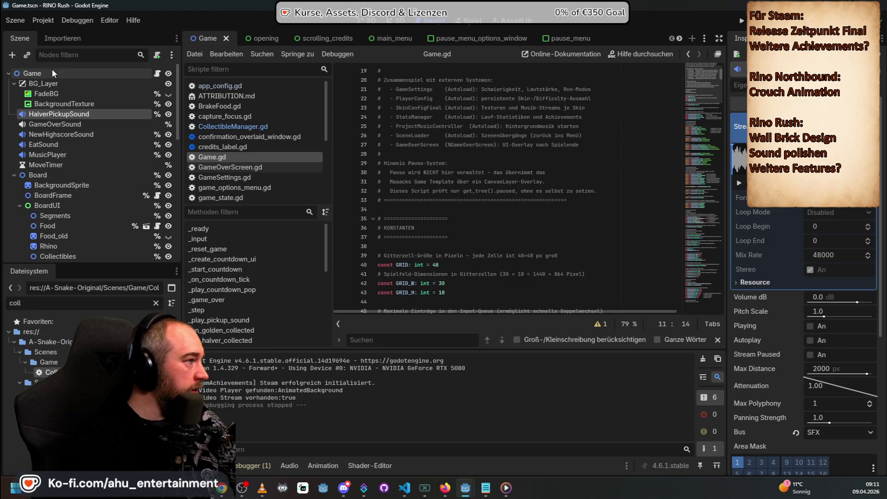
click(40, 72)
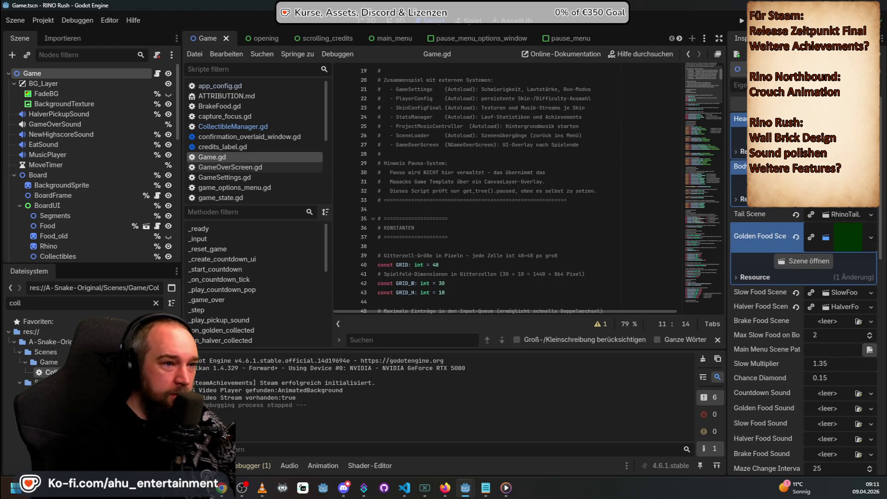
Step: Scroll the Game node's Inspector to the empty Golden, Slow, Halver and Brake Food Sound slots
scroll(775, 246, down, 2)
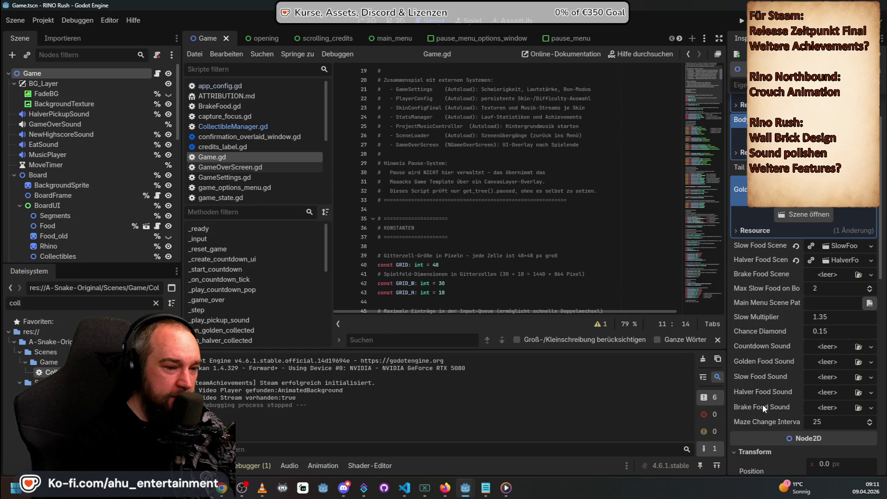
scroll(785, 361, down, 4)
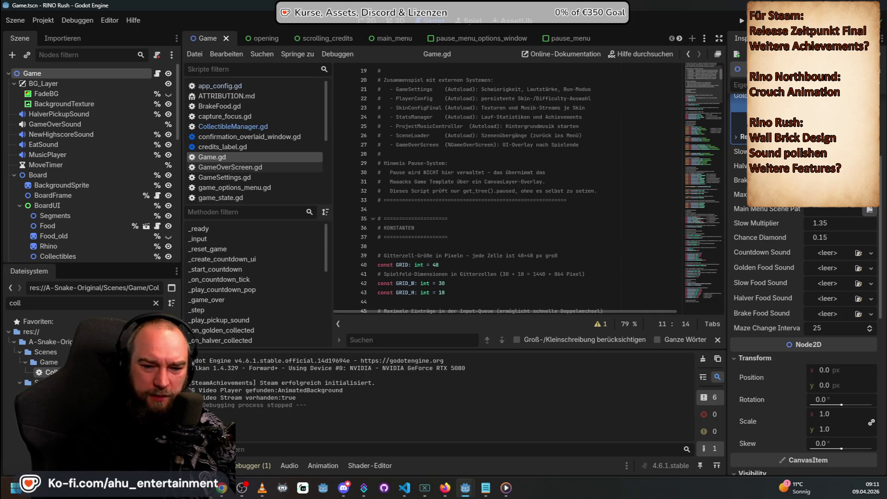
key(alt+Tab)
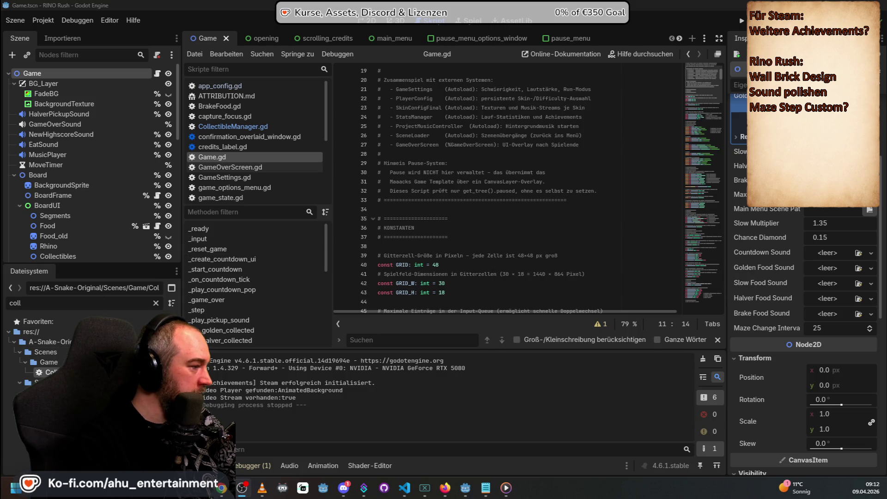
Step: Run the Rino Rush project from the Godot editor with F5
click(67, 307)
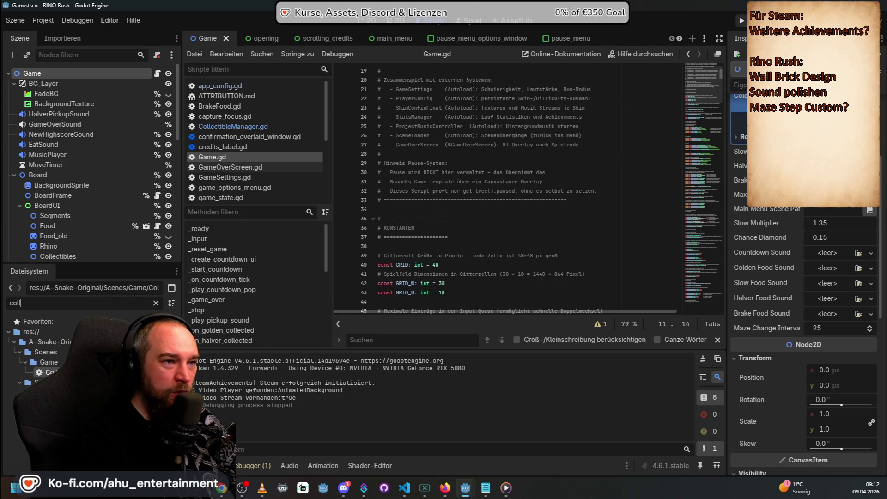
key(F5)
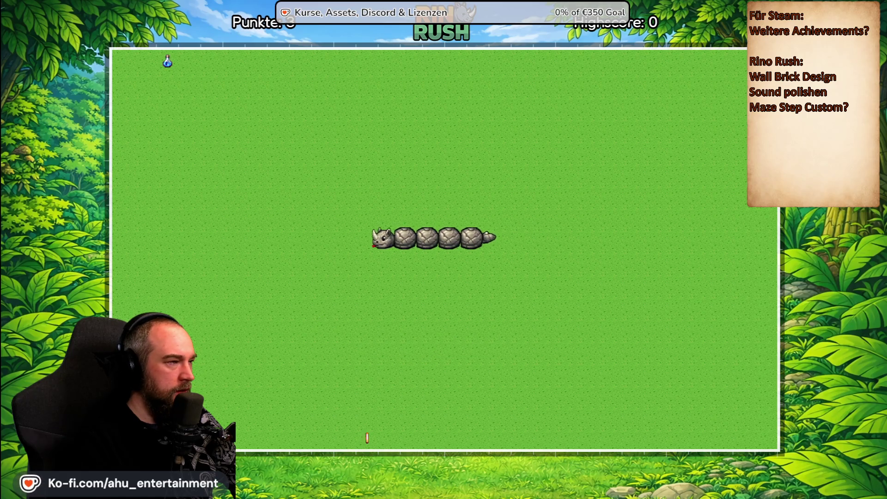
Step: Steer the rhino snake with the arrow keys to collect a coin and the star
key(Down)
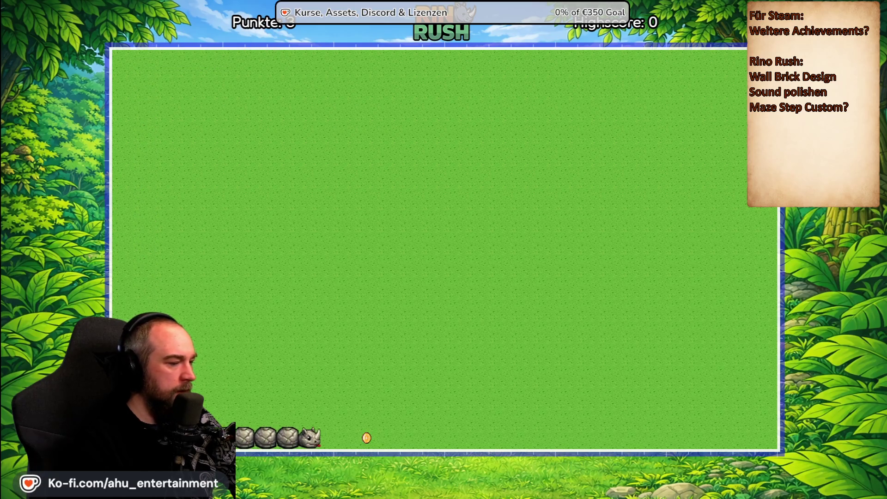
key(Up)
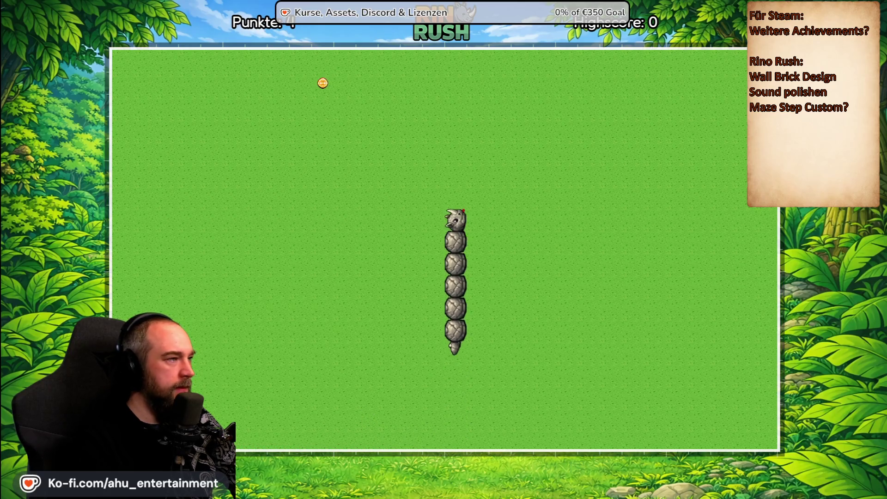
key(Down)
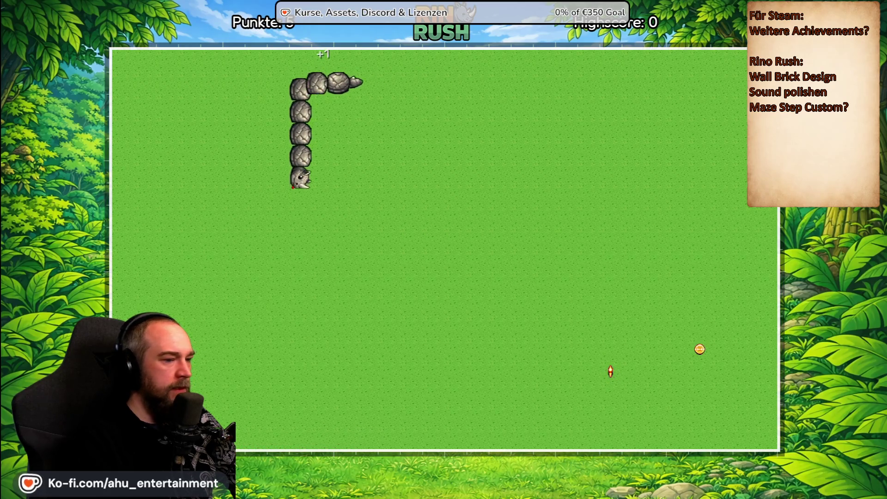
key(Right)
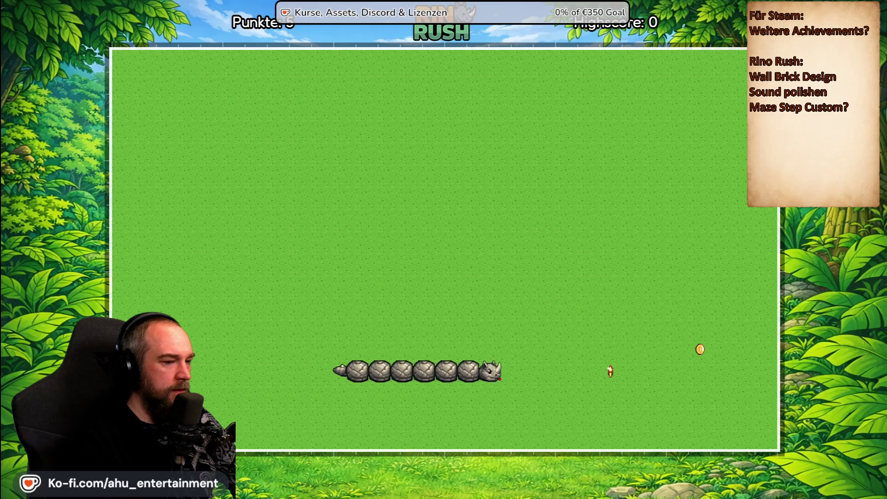
key(Up)
key(Left)
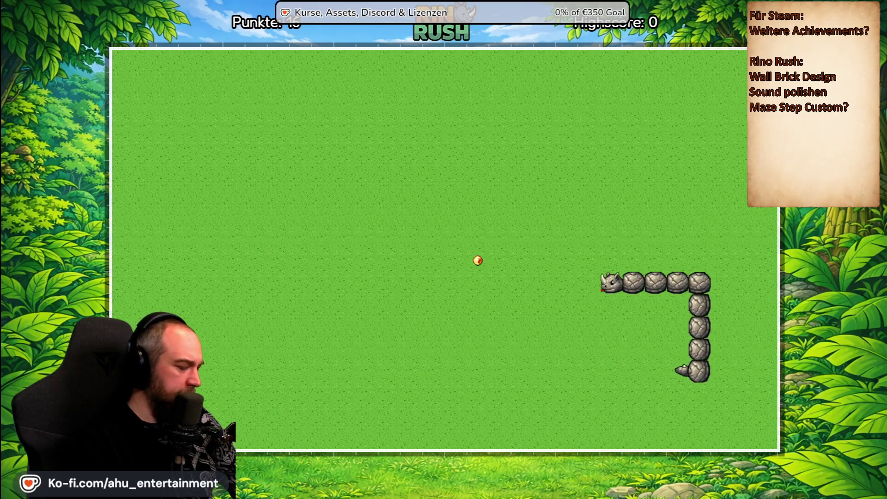
key(Up)
key(Left)
Step: Pause the game and quit via Spiel beenden, confirming the exit
key(Escape)
key(Down)
key(Down)
key(Down)
key(Return)
key(Right)
key(Return)
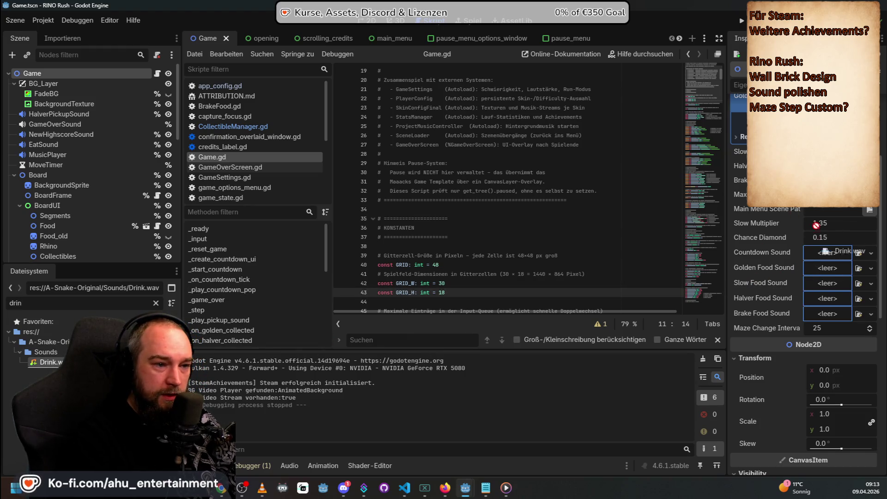
Step: Assign Drink.wav as Slow Food Sound and EatSoundStar.wav as Golden Food Sound, then save the scene
drag(833, 279, 834, 283)
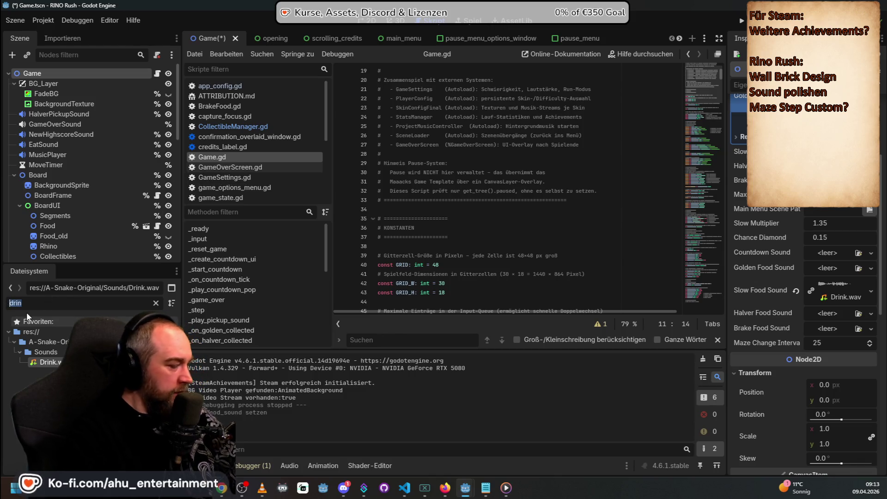
key(BackSpace)
key(alt+Tab)
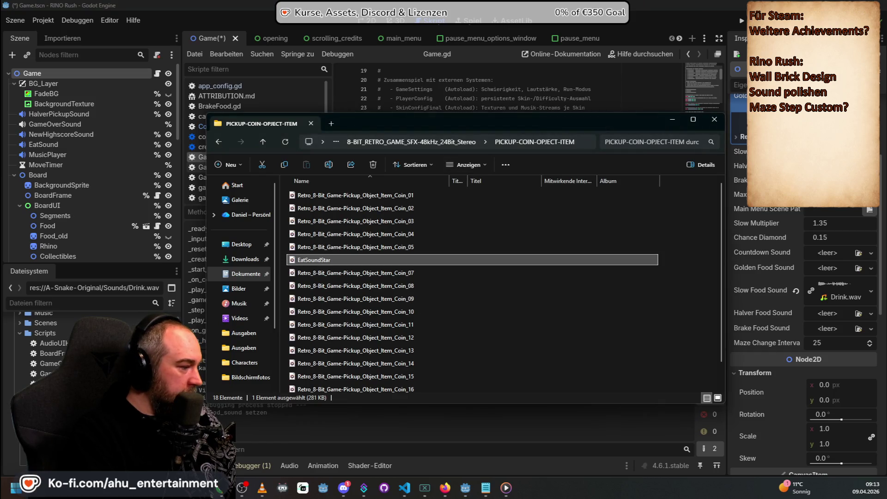
key(alt+Tab)
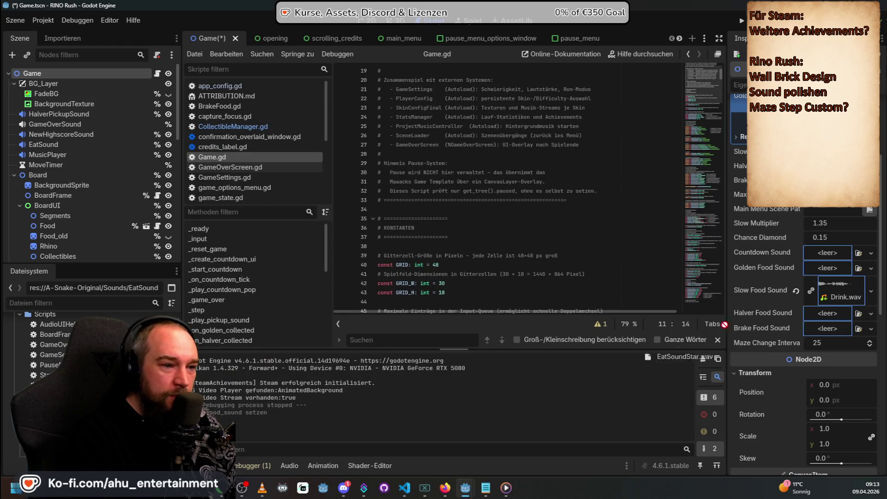
drag(826, 273, 825, 273)
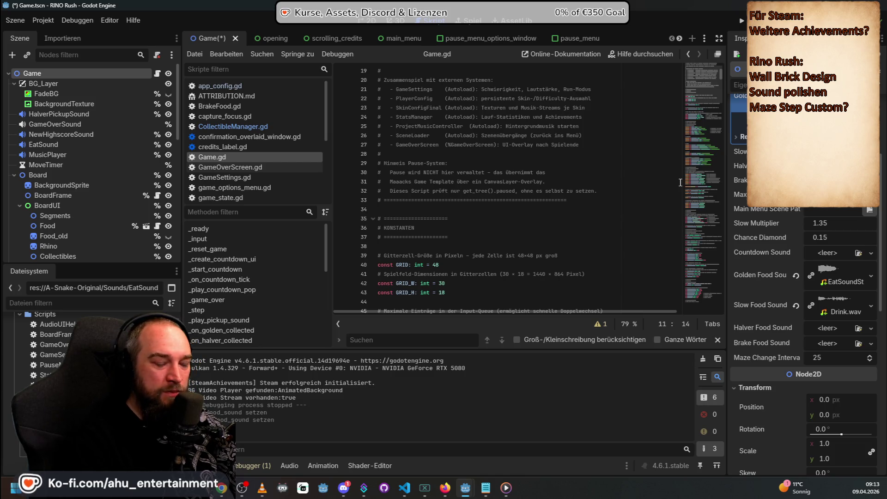
click(742, 21)
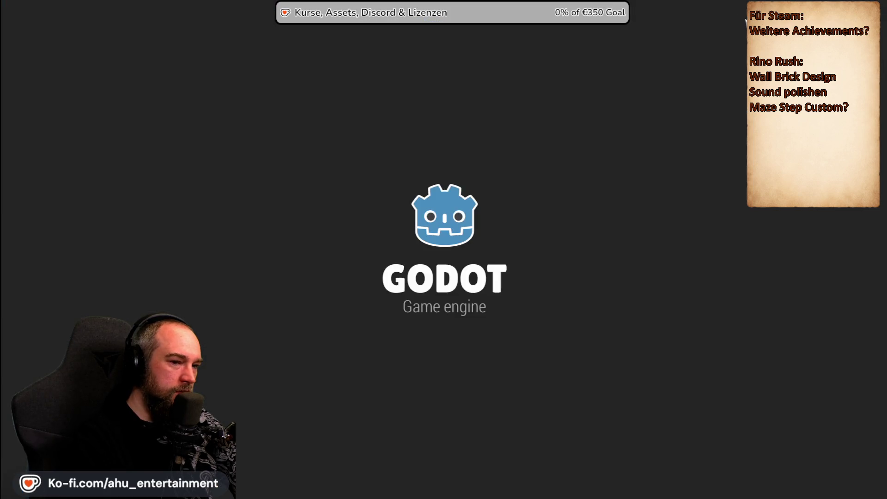
Step: Start a round and steer the rhino snake onto the blue potion and the first coins
key(Return)
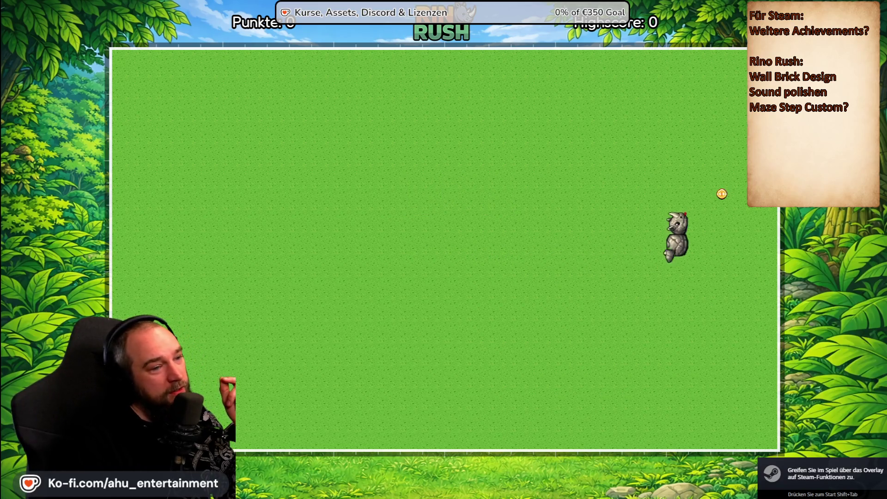
key(Left)
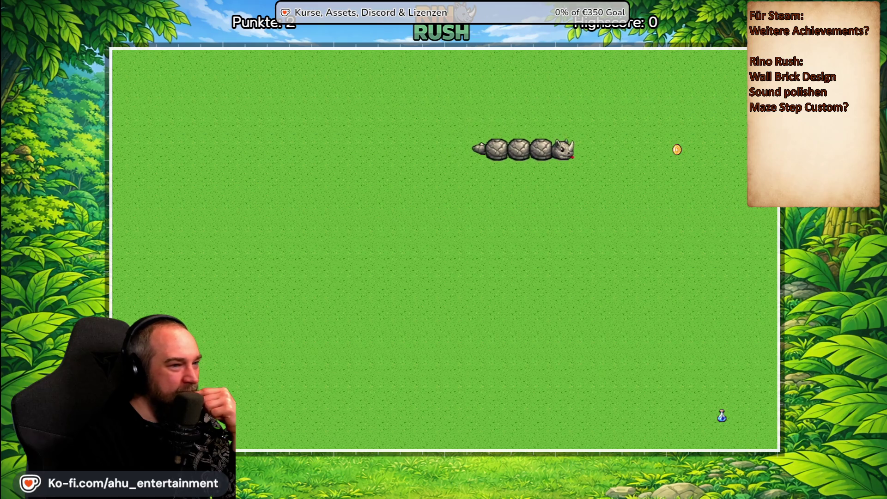
key(Down)
key(Left)
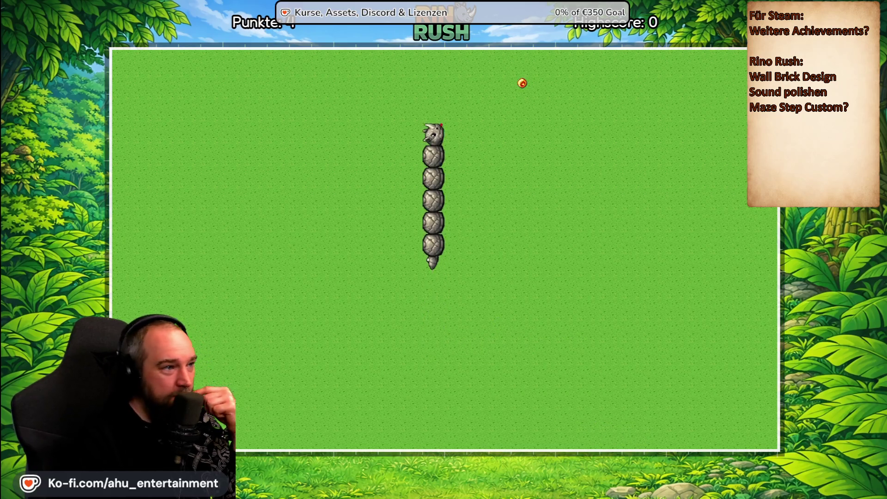
key(Up)
key(Left)
key(Down)
key(Right)
key(Up)
key(Right)
key(Down)
key(Left)
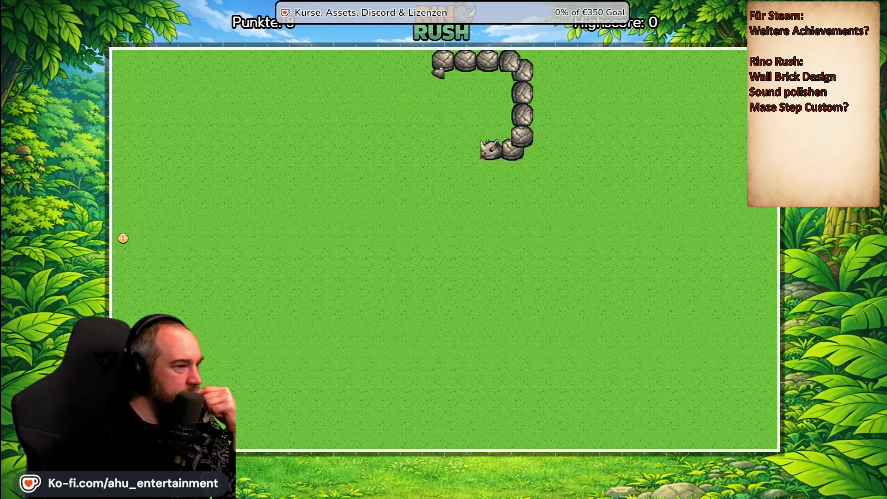
key(Down)
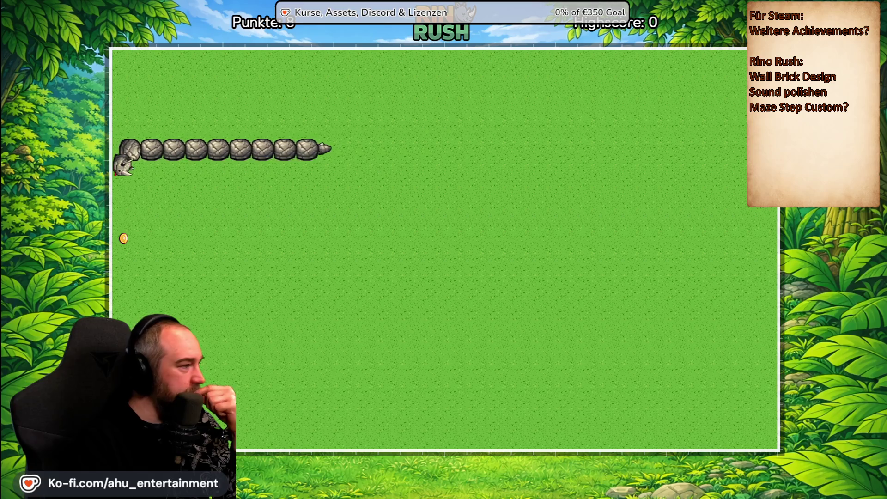
key(Right)
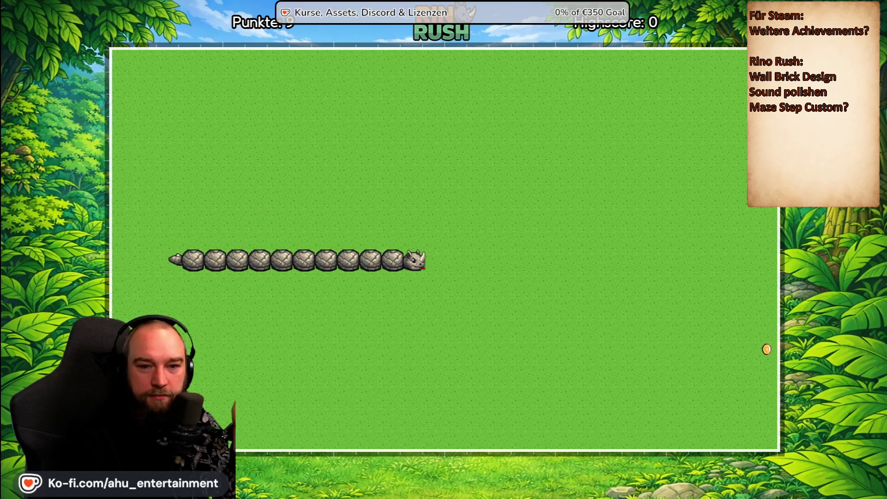
Step: Keep weaving the snake around the field, eating coin after coin
key(Down)
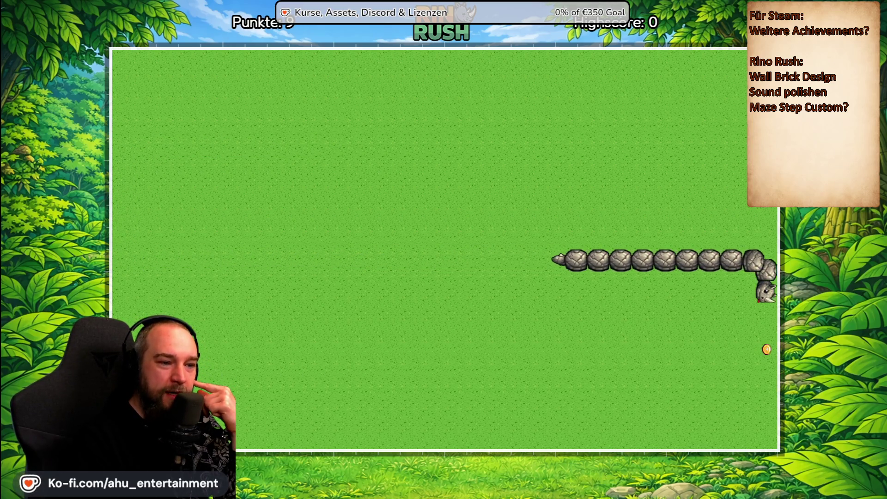
key(Left)
key(Up)
key(Right)
key(Up)
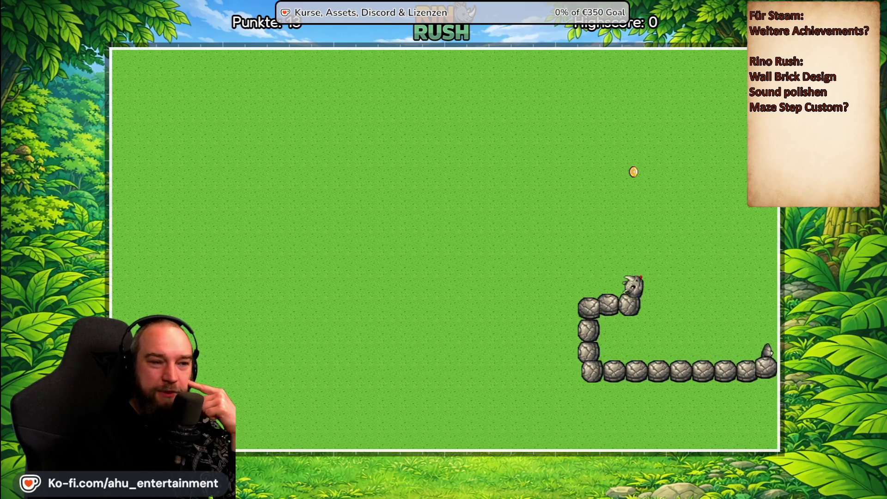
key(Left)
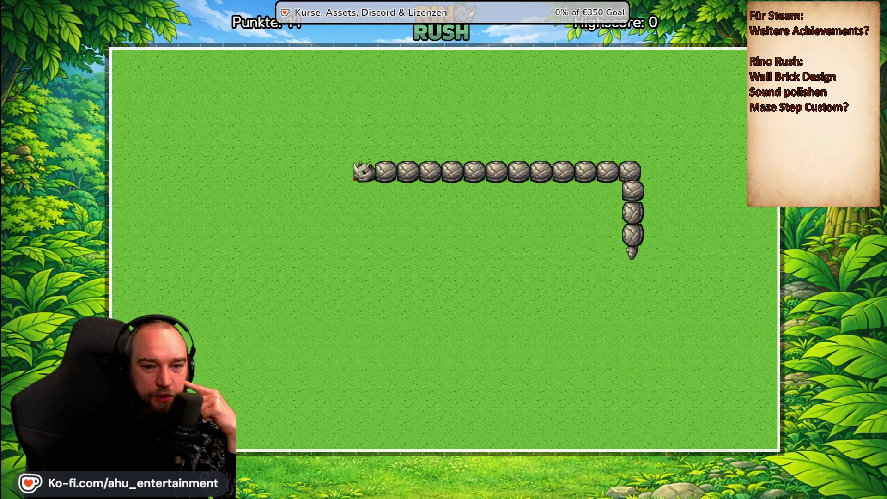
key(Down)
key(Right)
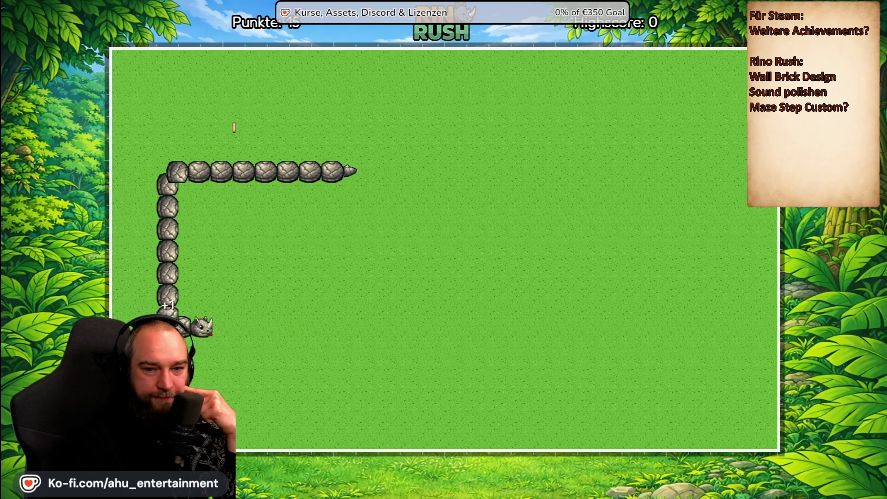
key(Up)
key(Left)
key(Up)
key(Right)
key(Down)
key(Right)
key(Up)
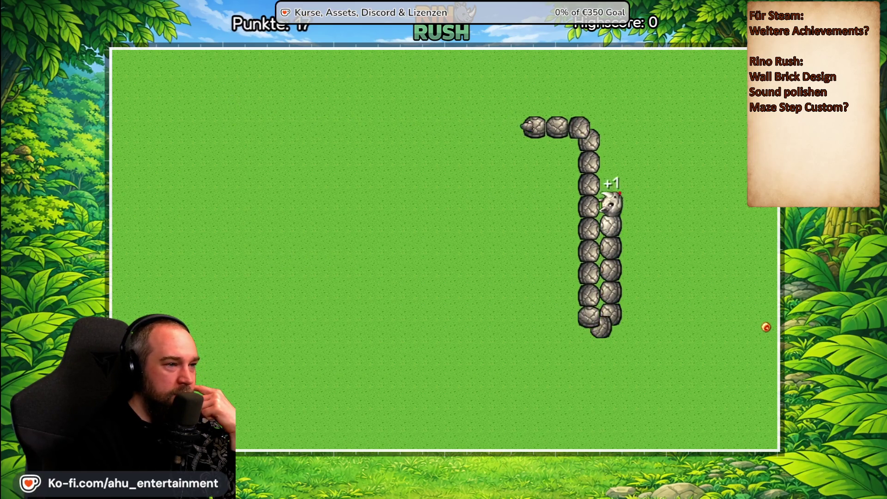
key(Left)
key(Down)
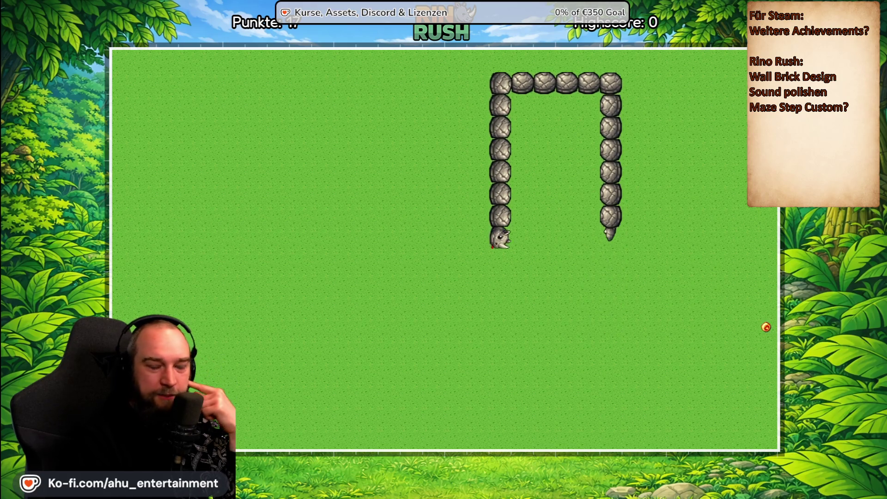
key(Right)
key(Up)
key(Left)
key(Down)
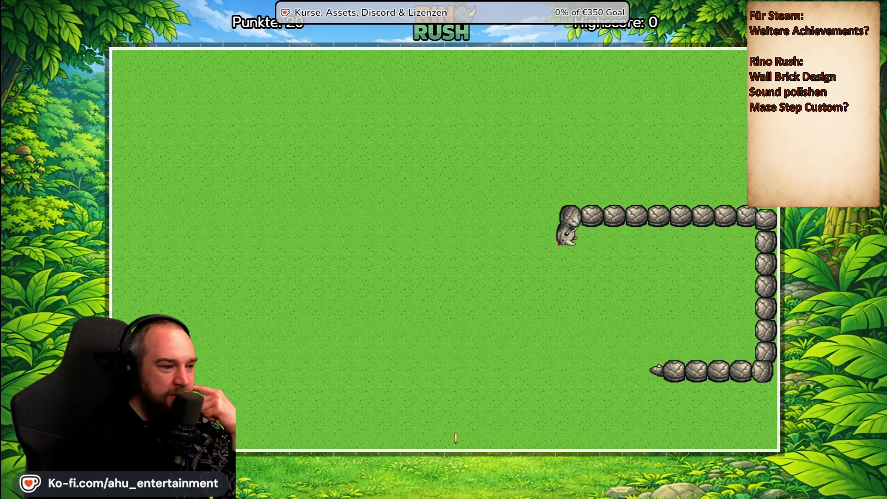
Step: Eat the remaining coins until game over with a highscore of 31, then start another round
key(Left)
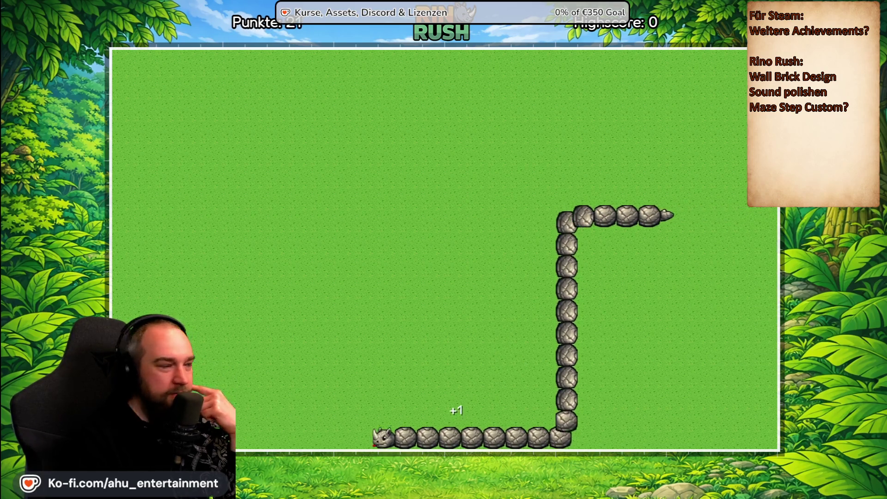
key(Up)
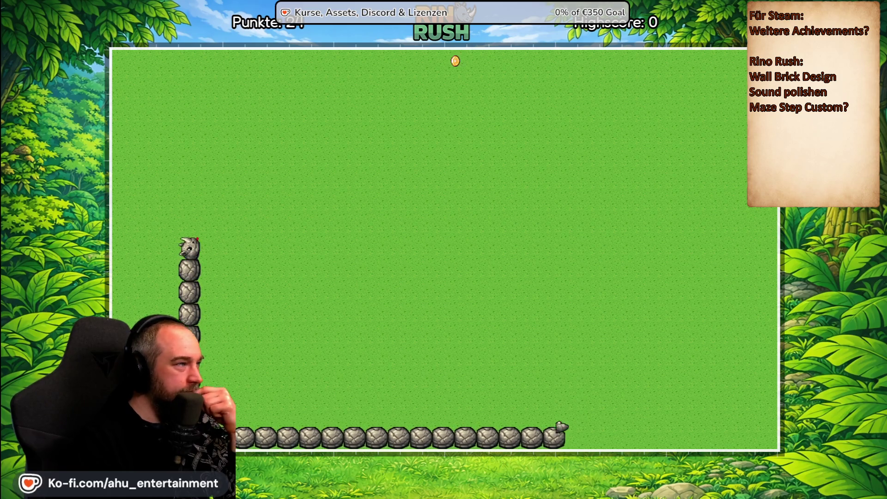
key(Right)
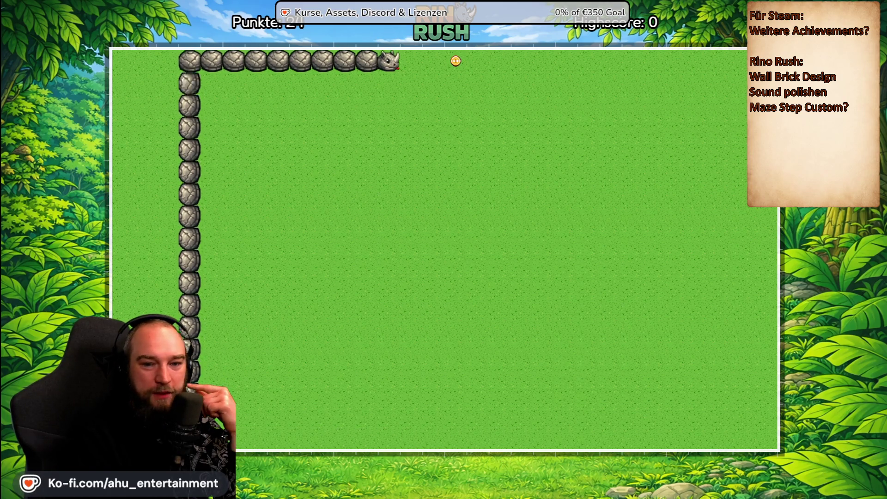
key(Down)
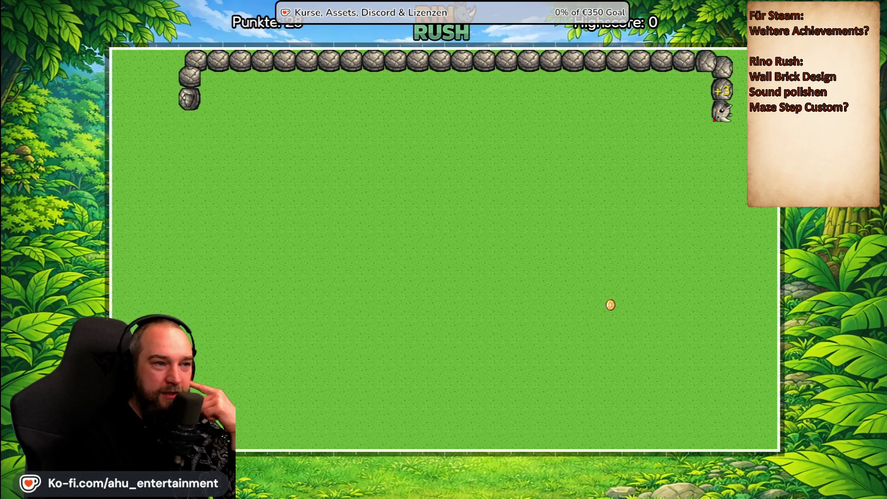
key(Left)
key(Down)
key(Left)
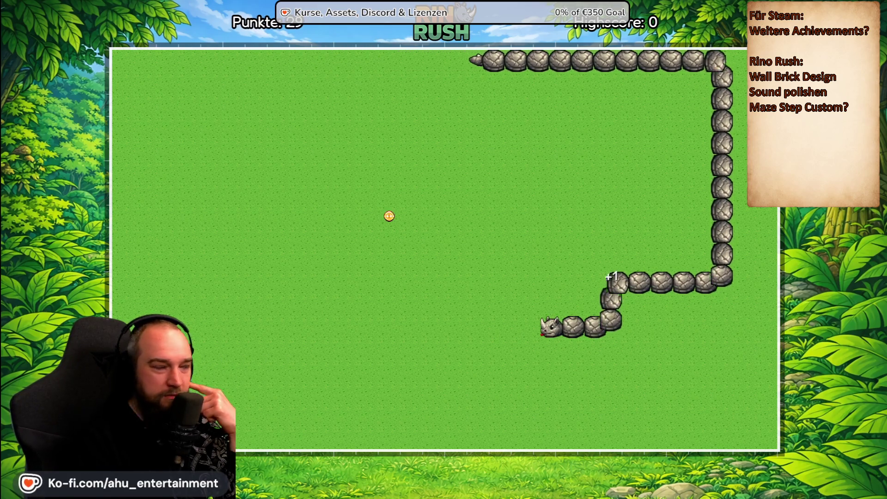
key(Up)
key(Left)
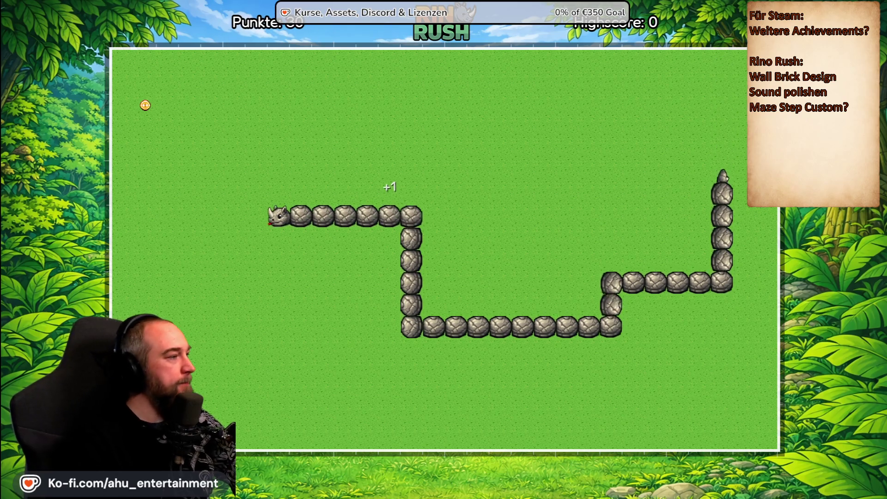
key(Up)
key(Right)
key(Up)
key(Right)
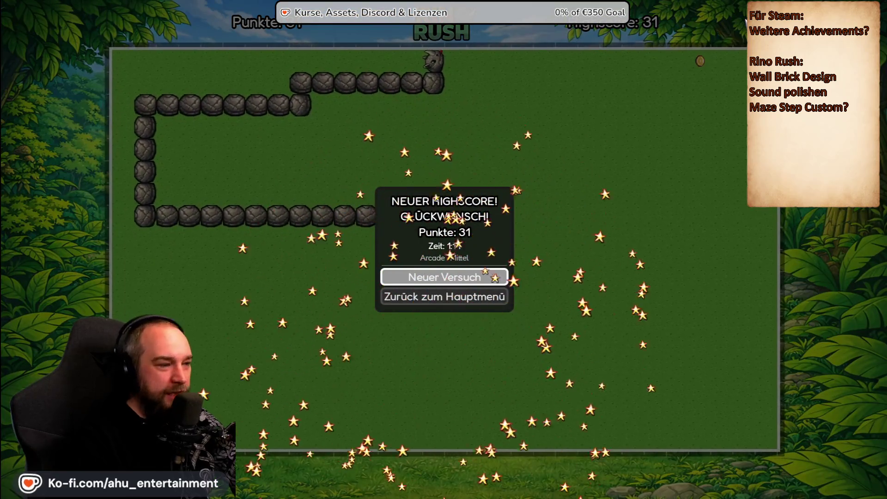
key(Return)
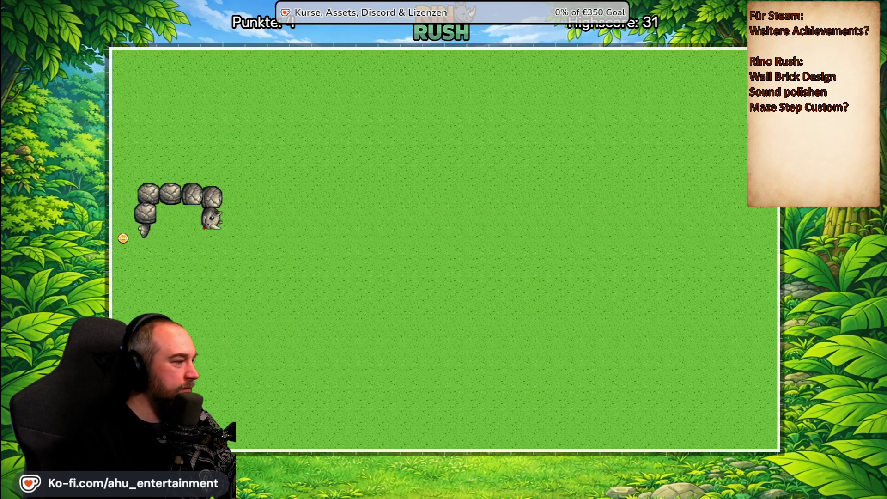
key(Up)
Step: Steer the rhino snake with the arrow keys to eat coins, ending on the bonus coin
key(Right)
key(Up)
key(Right)
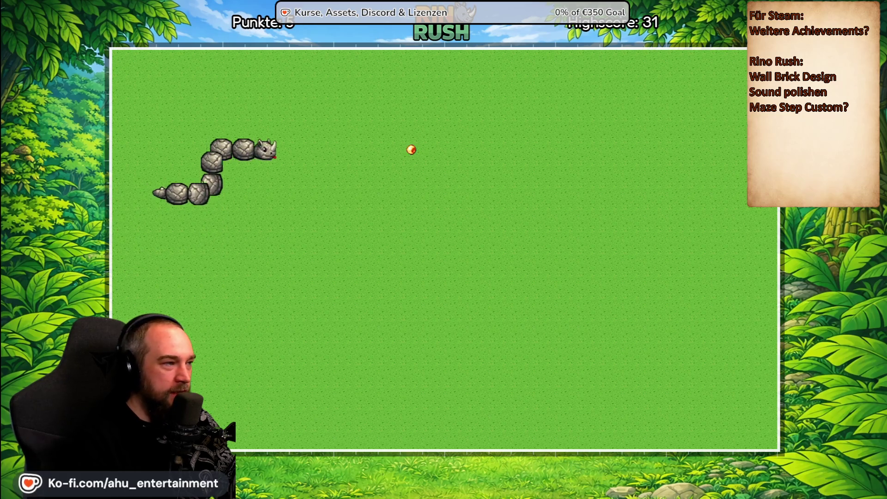
key(Down)
key(Left)
key(Up)
key(Right)
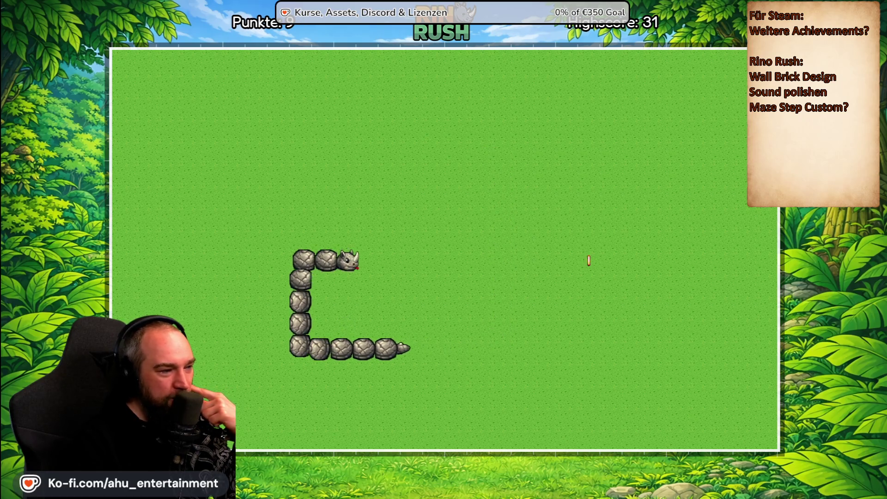
key(Up)
key(Left)
key(Down)
key(Right)
key(Down)
key(Left)
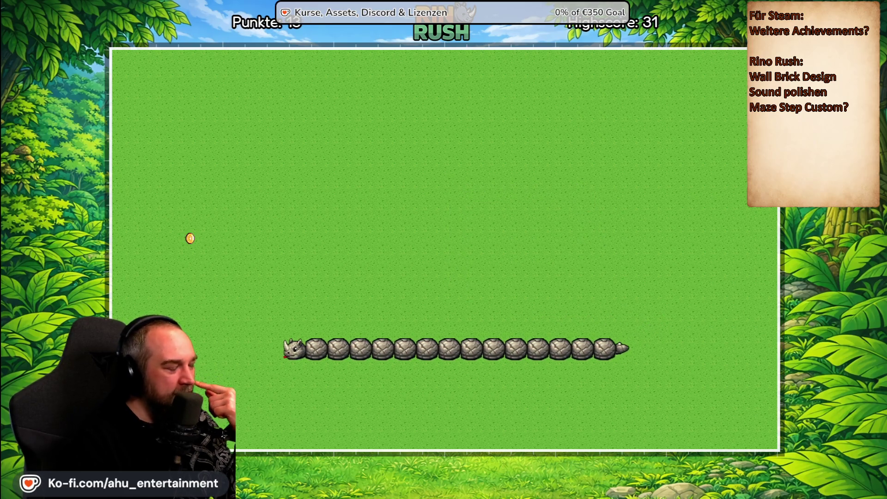
Step: Guide the snake along the top row and down the left edge to another bonus coin
key(Up)
key(Right)
key(Up)
key(Right)
key(Down)
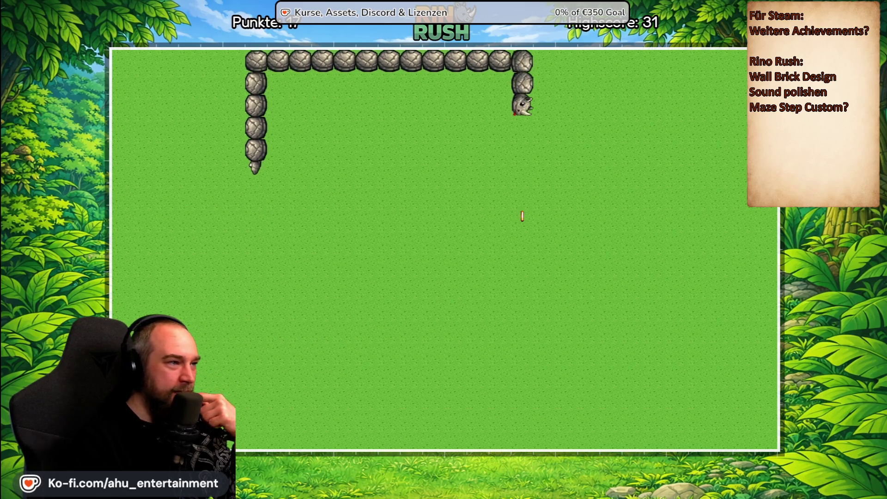
key(Left)
key(Up)
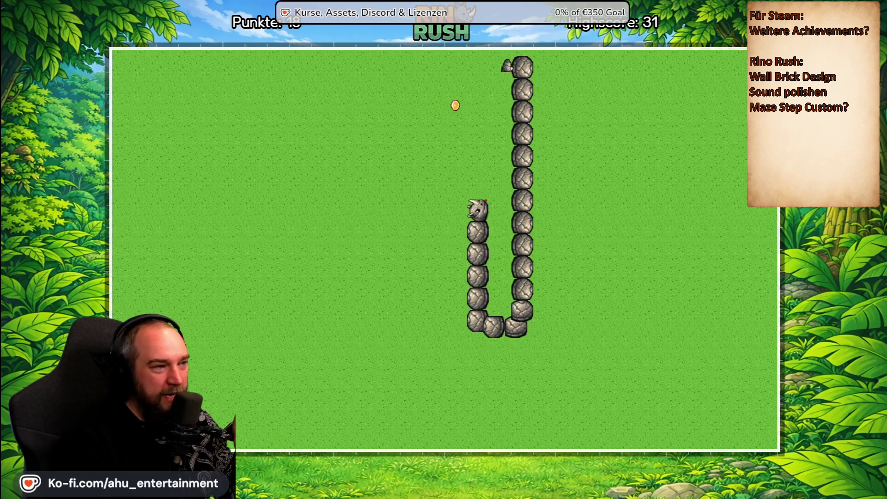
key(Left)
key(Down)
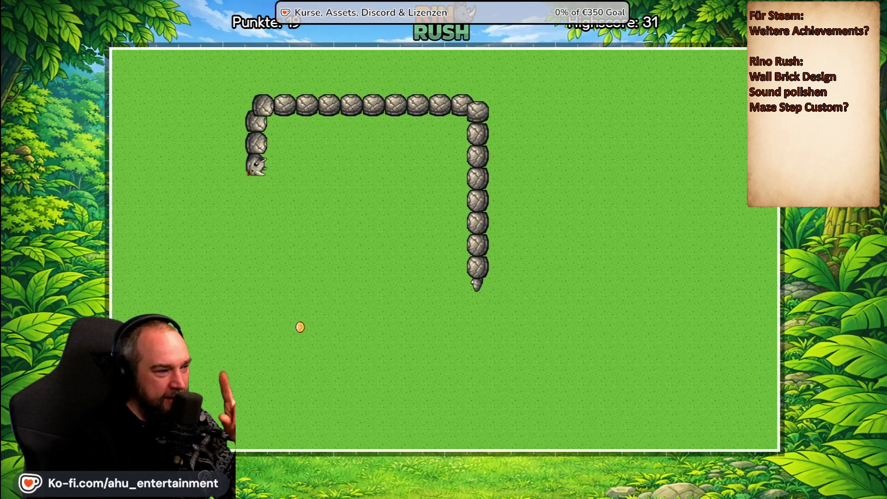
key(Right)
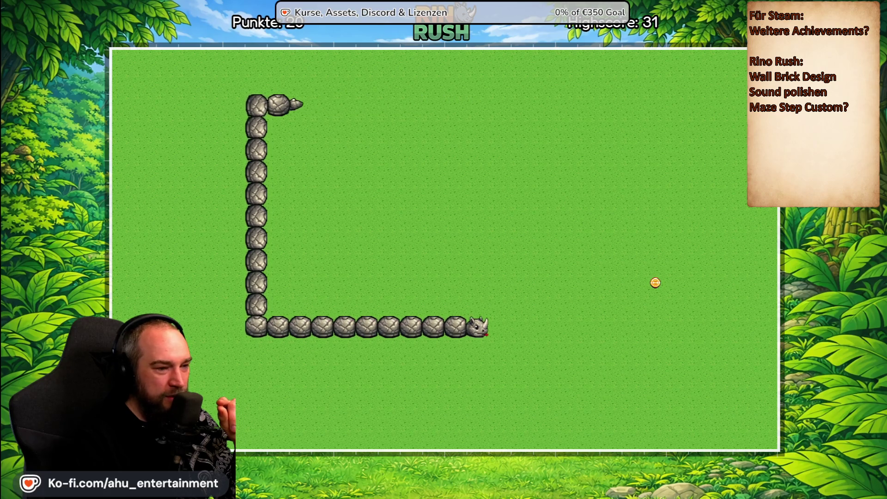
key(Up)
key(Left)
key(Down)
key(Left)
key(Down)
key(Right)
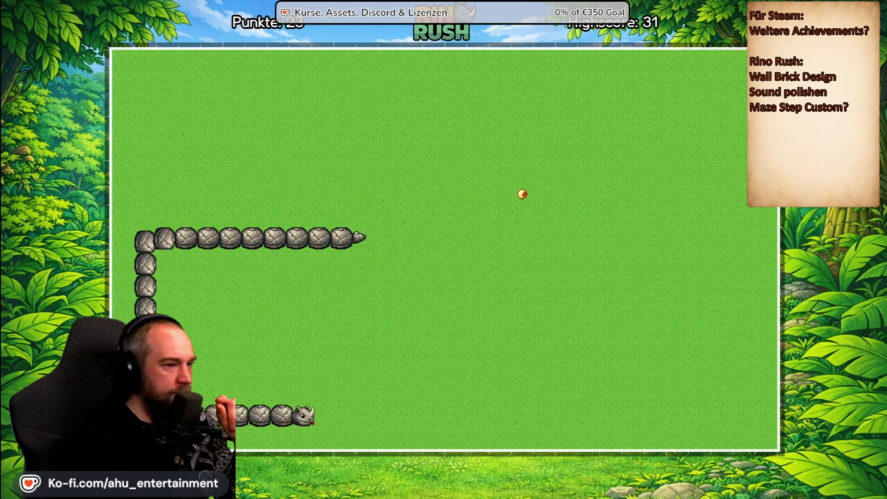
key(Up)
key(Right)
key(Up)
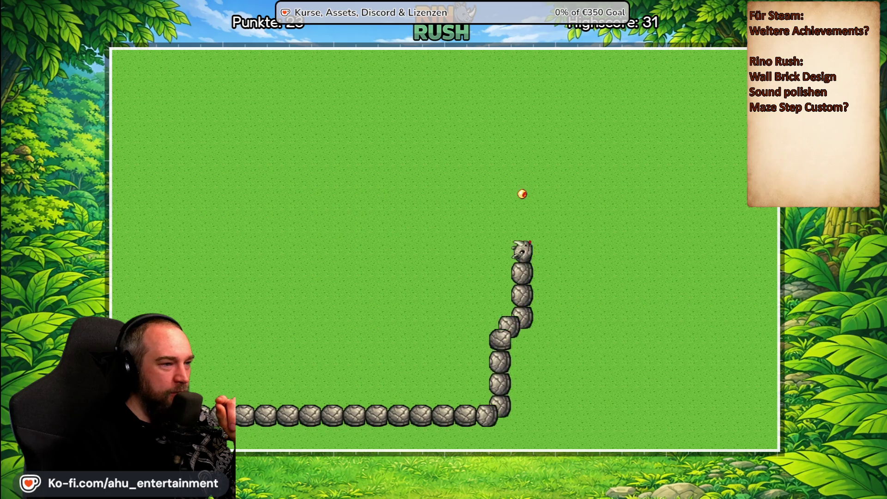
Step: Collect coins along the bottom row, up the right column and down the left side
key(Left)
key(Down)
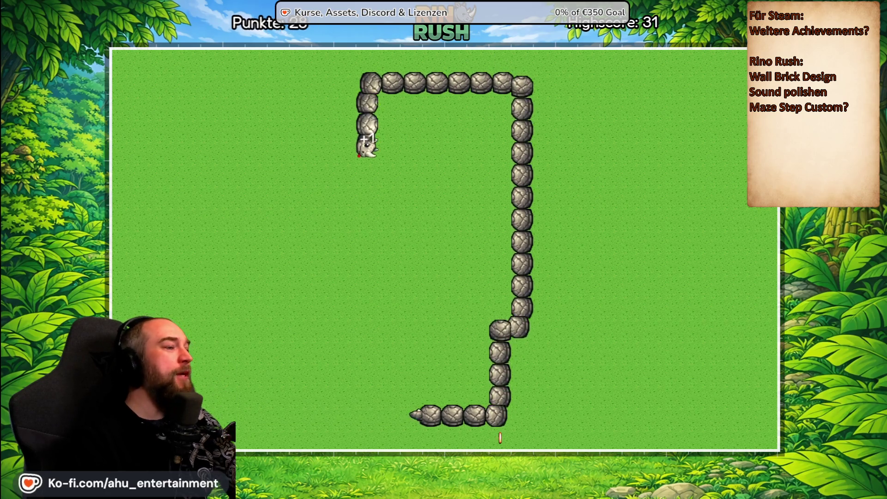
key(Right)
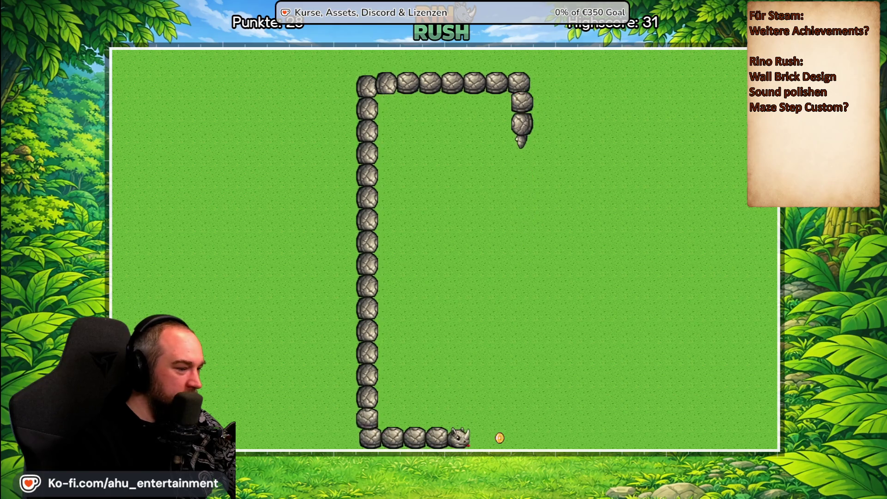
key(Up)
key(Left)
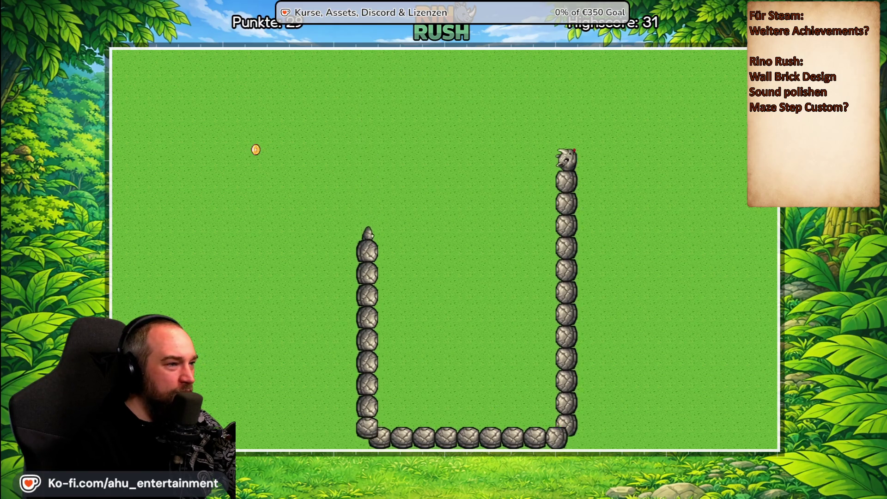
key(Down)
key(Left)
key(Down)
key(Right)
key(Up)
key(Right)
key(Up)
key(Left)
key(Up)
key(Left)
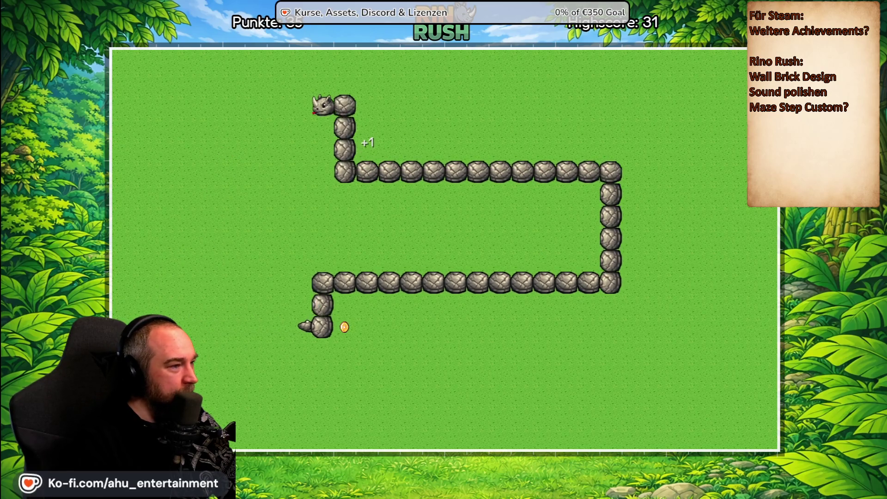
key(Down)
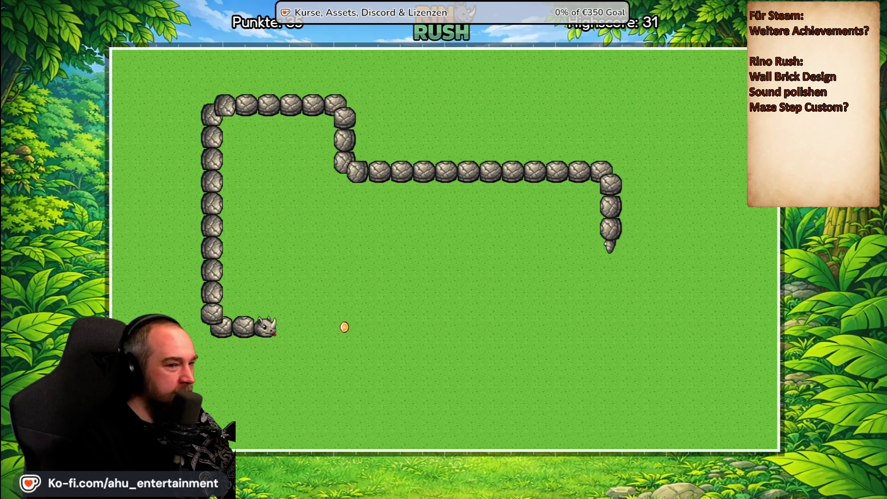
key(Up)
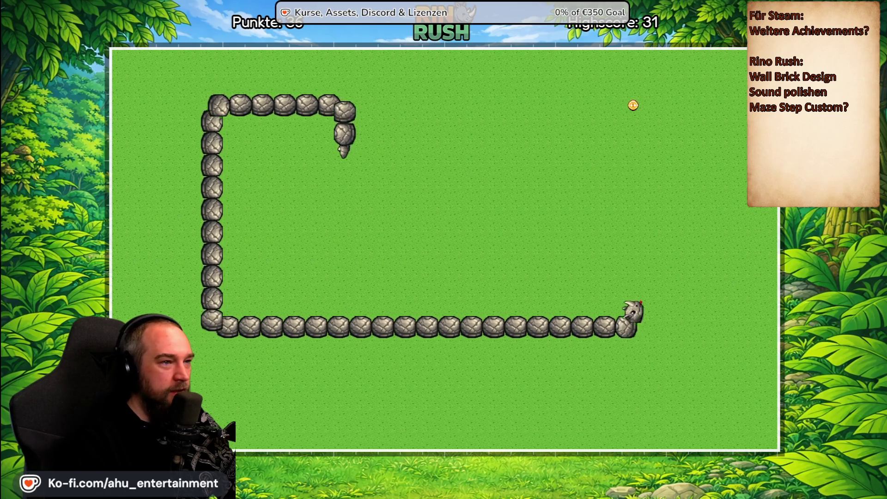
key(Left)
key(Down)
key(Left)
key(Down)
key(Right)
key(Up)
key(Right)
Step: Keep eating coins across the field until the score reaches 47, beating the 31 highscore
key(Up)
key(Left)
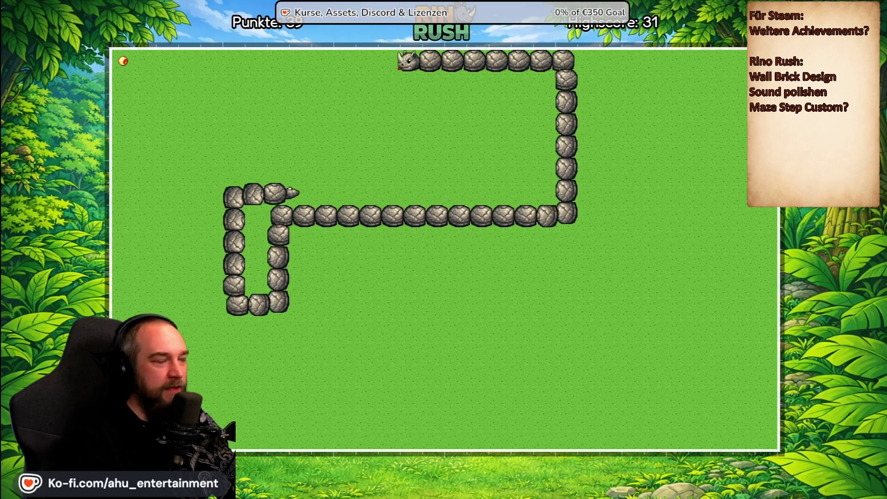
key(Down)
key(Right)
key(Up)
key(Right)
key(Down)
key(Right)
key(Up)
key(Left)
key(Down)
key(Right)
key(Down)
key(Right)
key(Up)
key(Right)
key(Down)
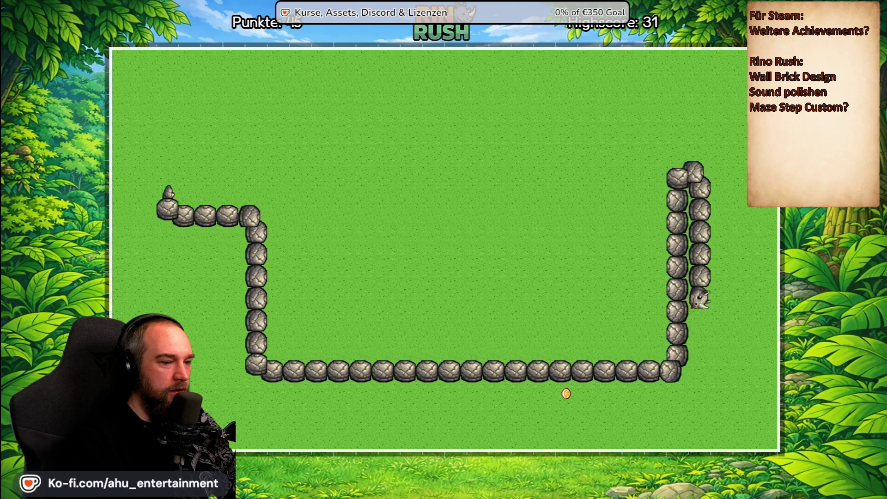
key(Left)
key(Up)
key(Right)
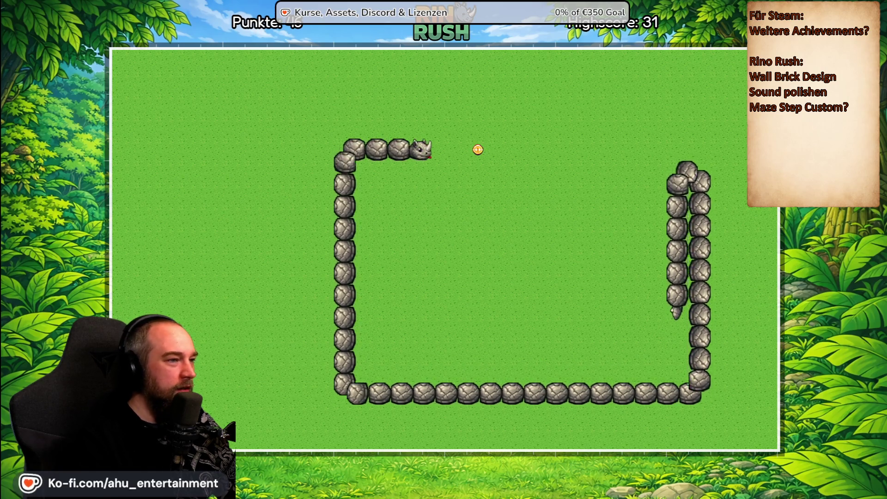
key(Up)
key(Left)
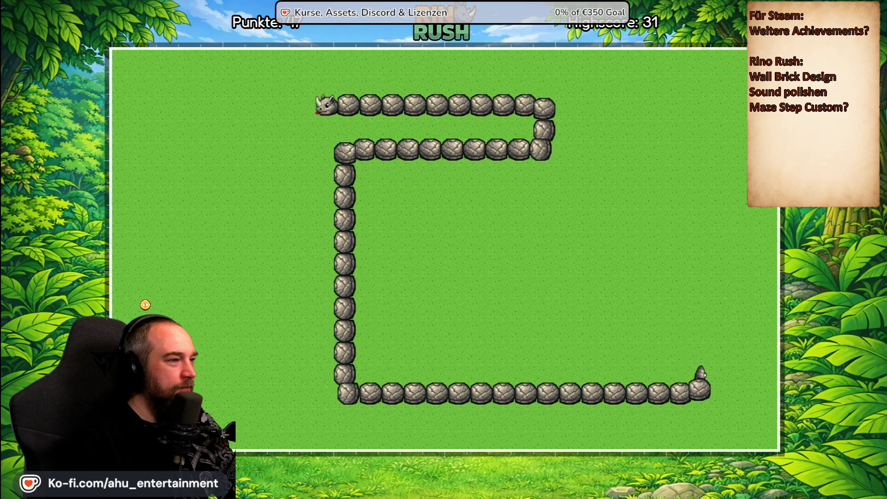
Step: Steer the rhino snake around the board with the arrow keys, eating coins and food until it crashes
key(Down)
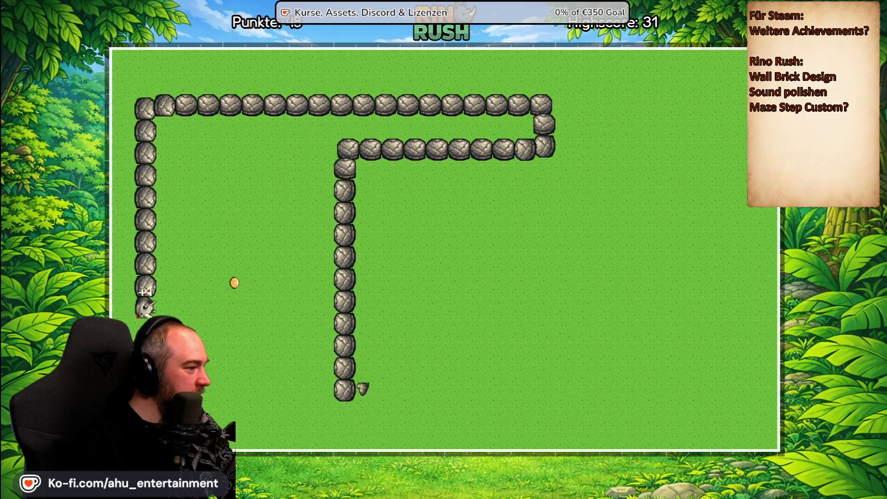
key(Right)
key(Up)
key(Right)
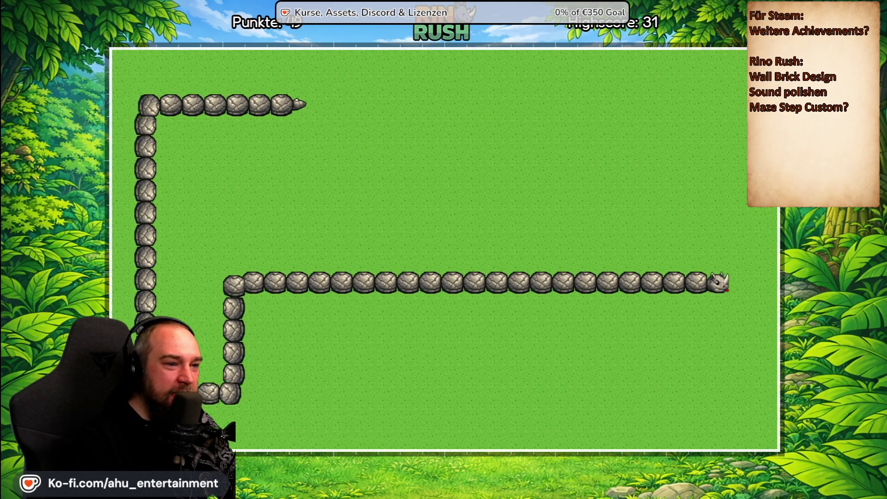
key(Up)
key(Left)
key(Down)
key(Left)
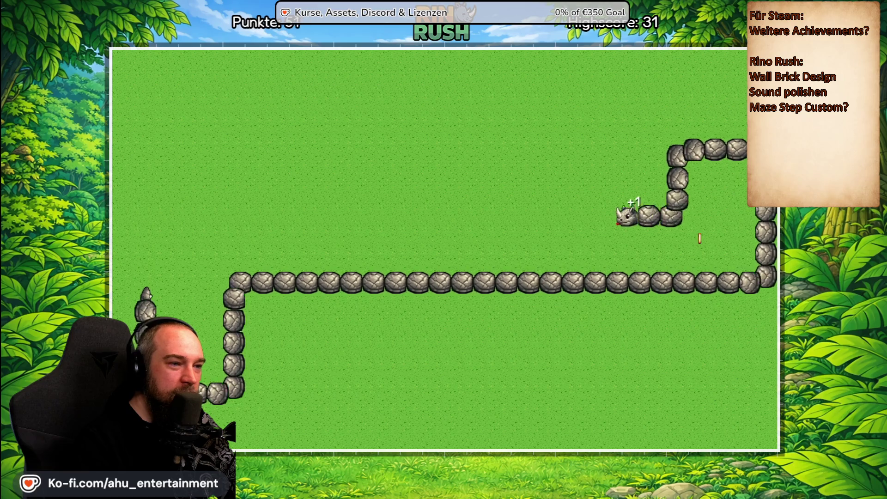
key(Down)
key(Right)
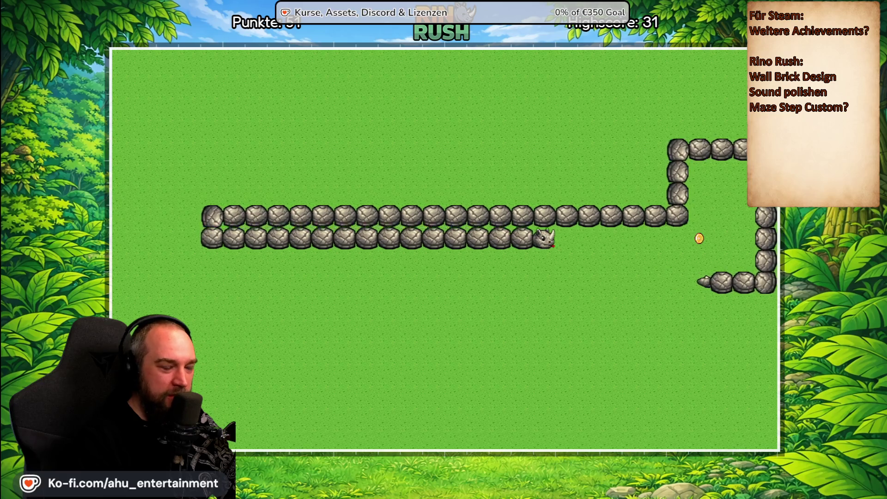
key(Down)
key(Left)
key(Down)
key(Left)
key(Up)
key(Left)
key(Down)
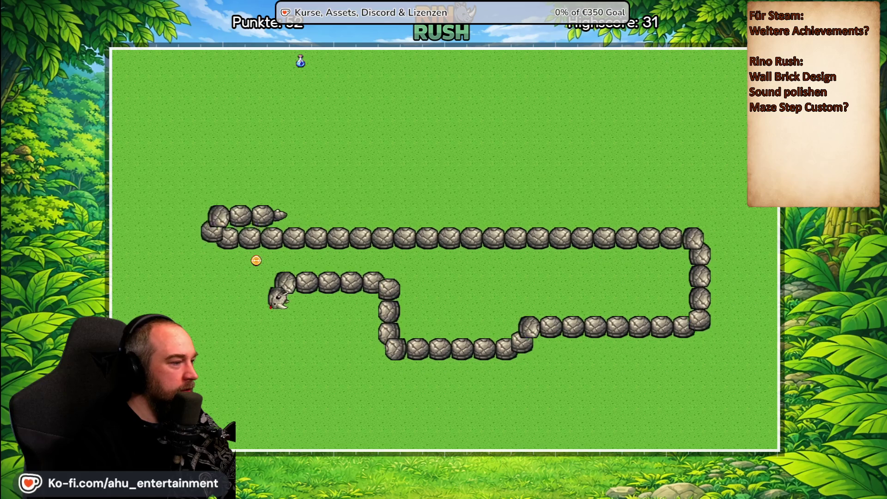
key(Left)
key(Up)
key(Right)
key(Up)
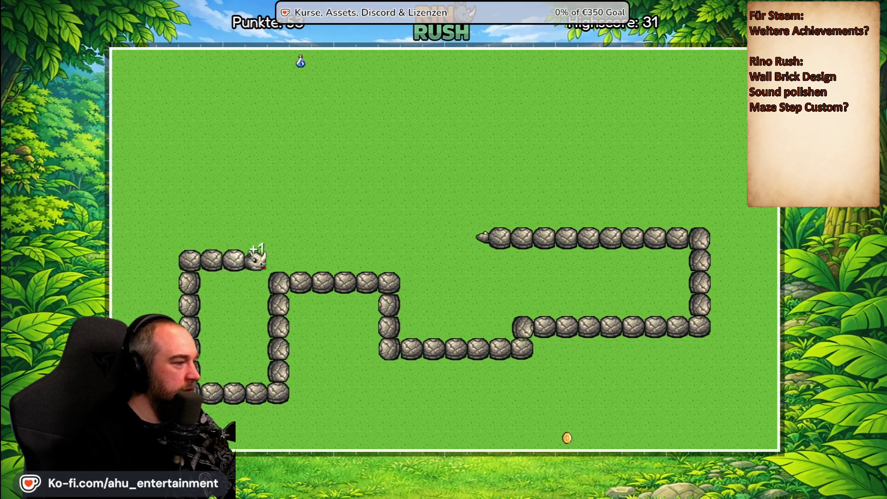
key(Right)
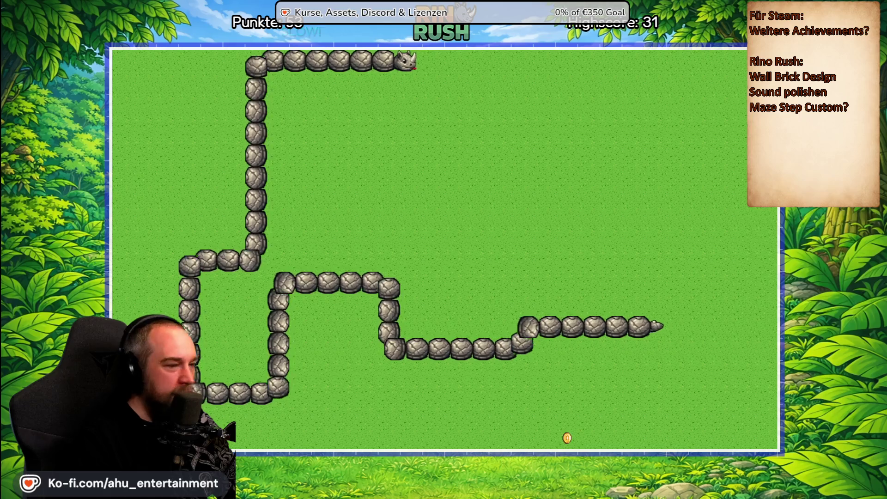
key(Down)
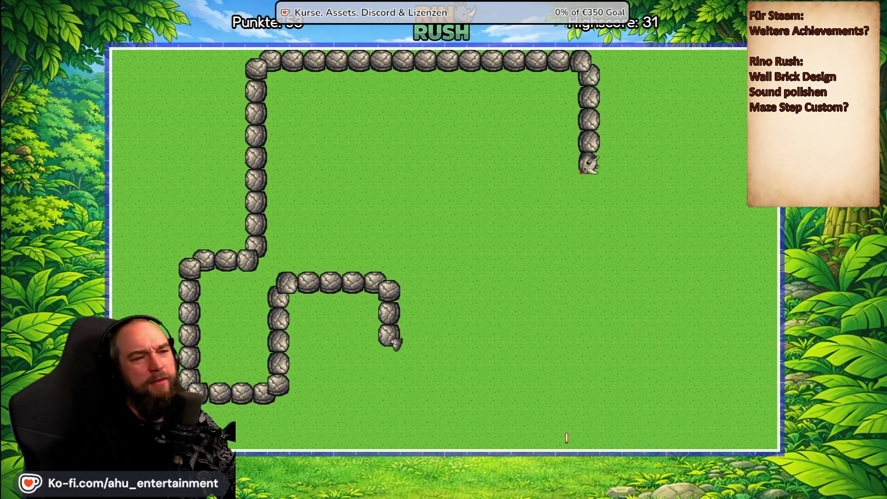
key(Left)
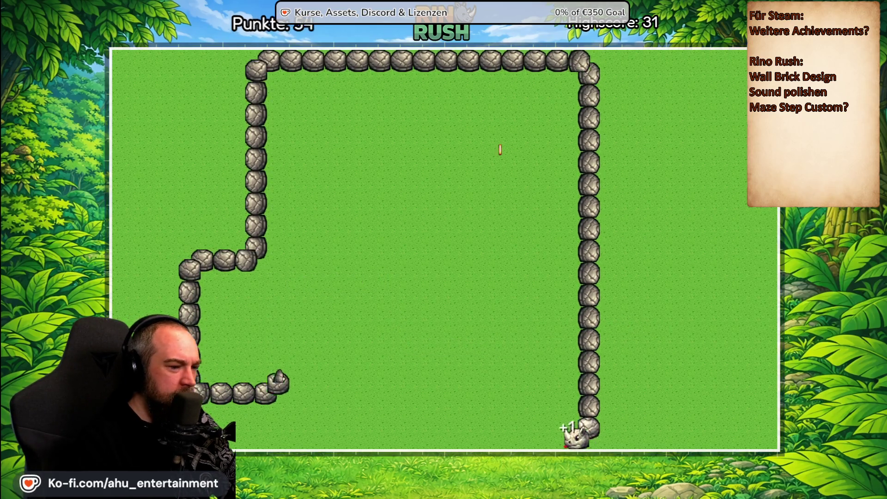
key(Up)
key(Right)
key(Up)
key(Right)
key(Up)
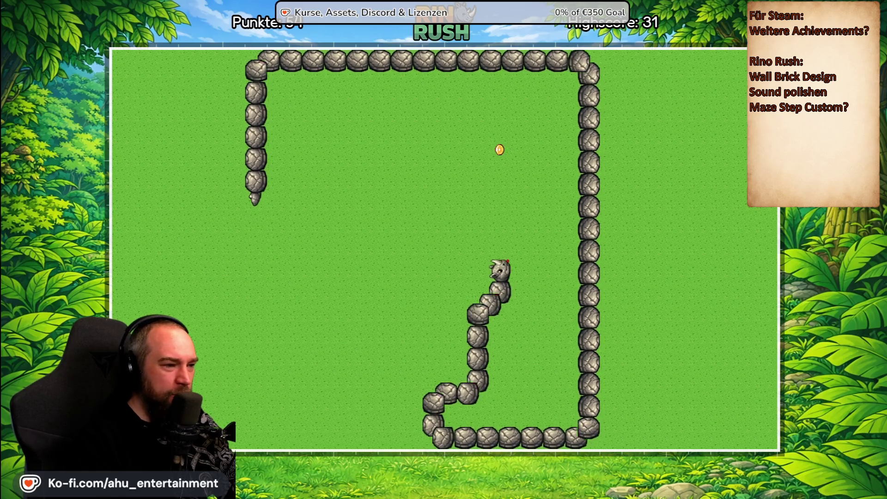
key(Left)
key(Down)
key(Left)
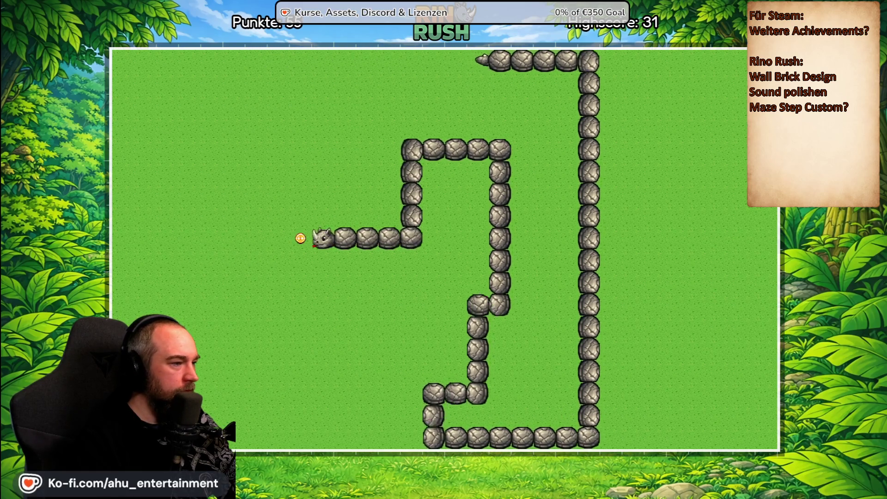
key(Up)
key(Right)
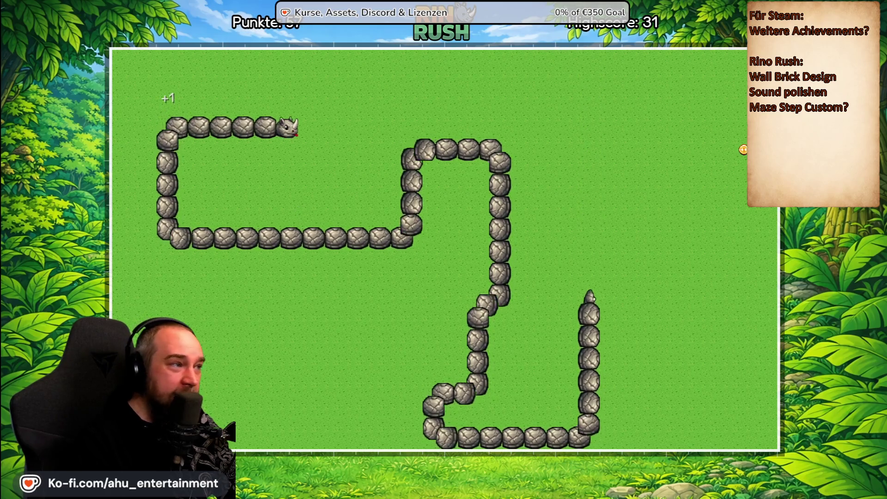
key(Down)
key(Left)
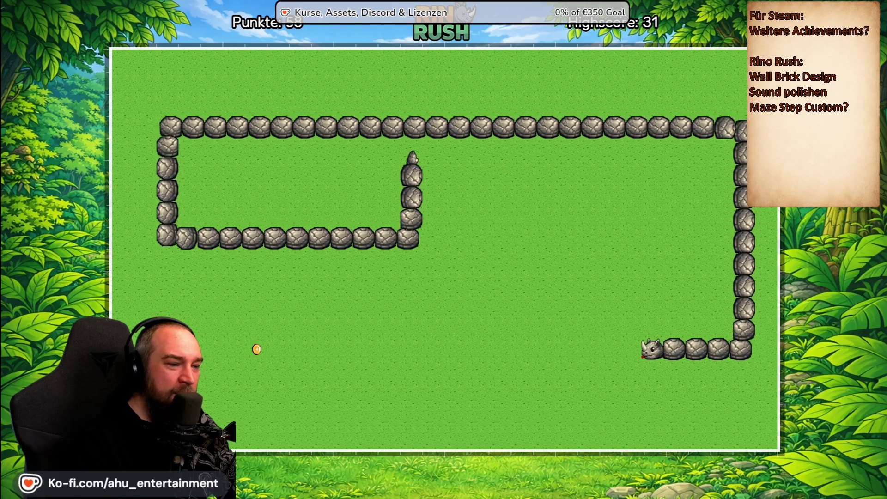
key(Up)
key(Right)
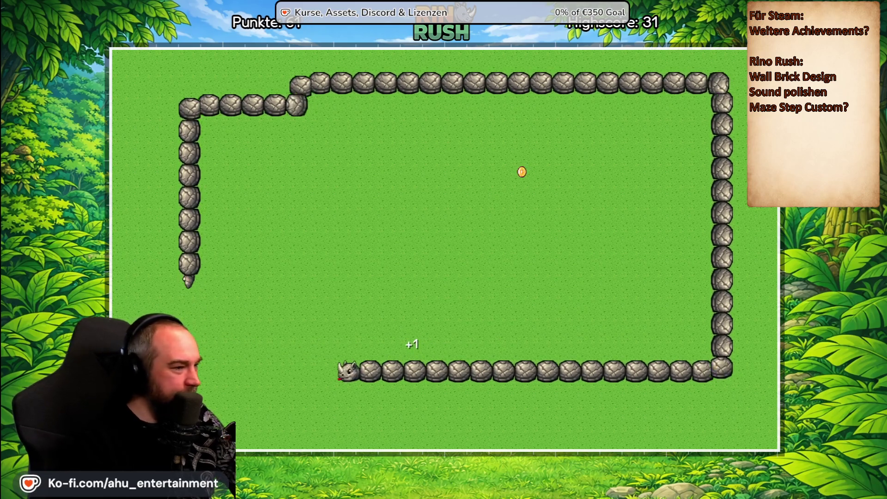
key(Up)
key(Right)
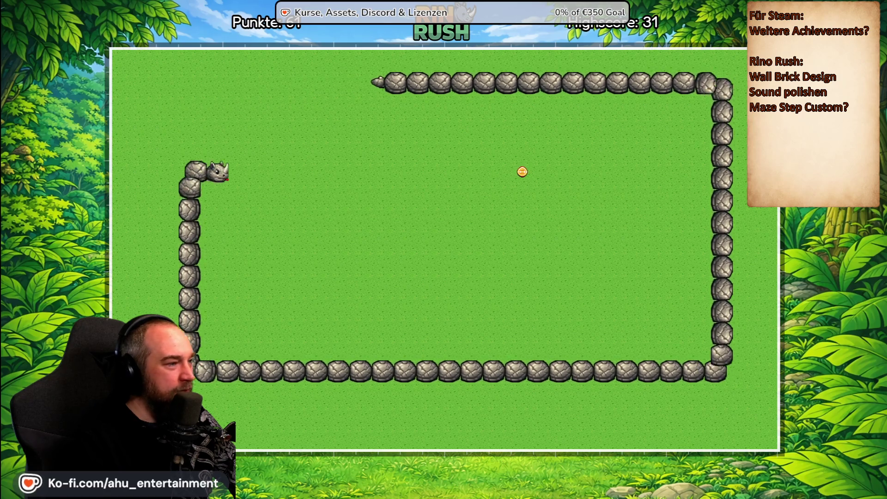
key(Up)
key(Right)
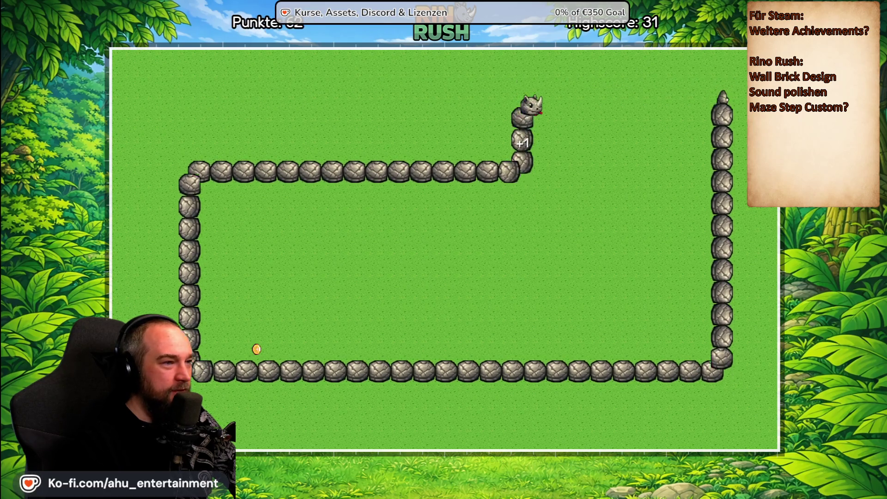
key(Down)
key(Left)
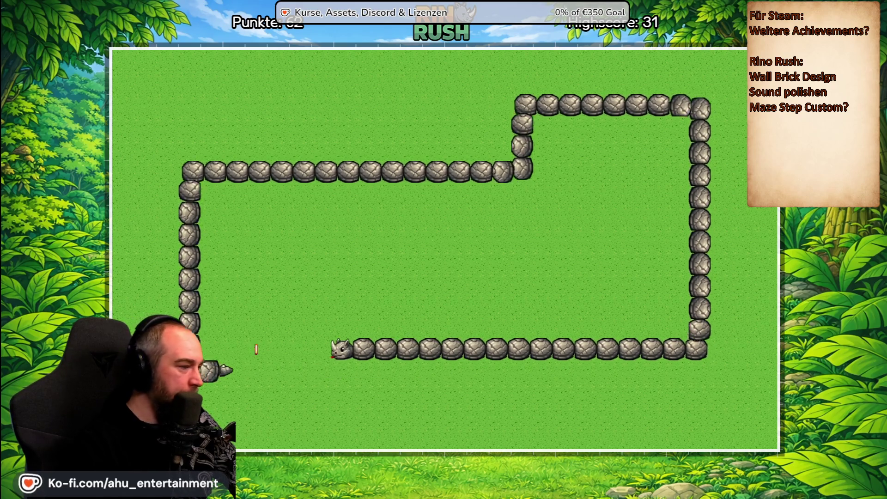
key(Down)
key(Left)
key(Up)
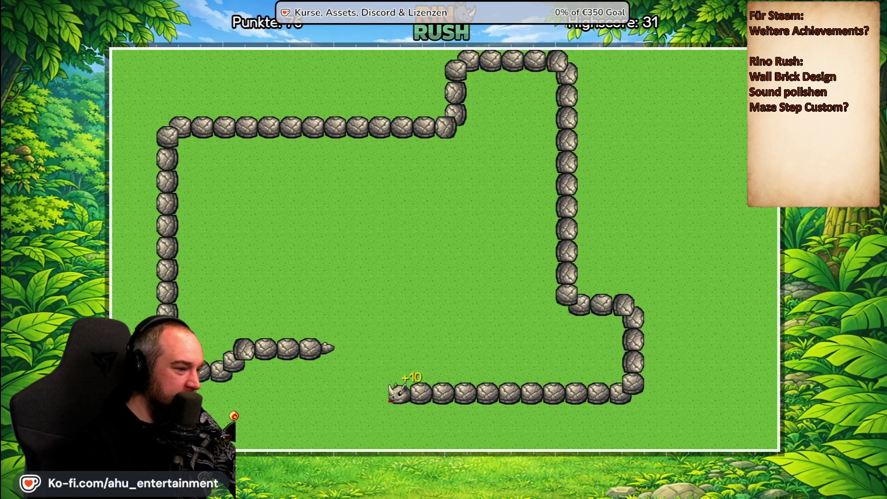
key(Up)
key(Left)
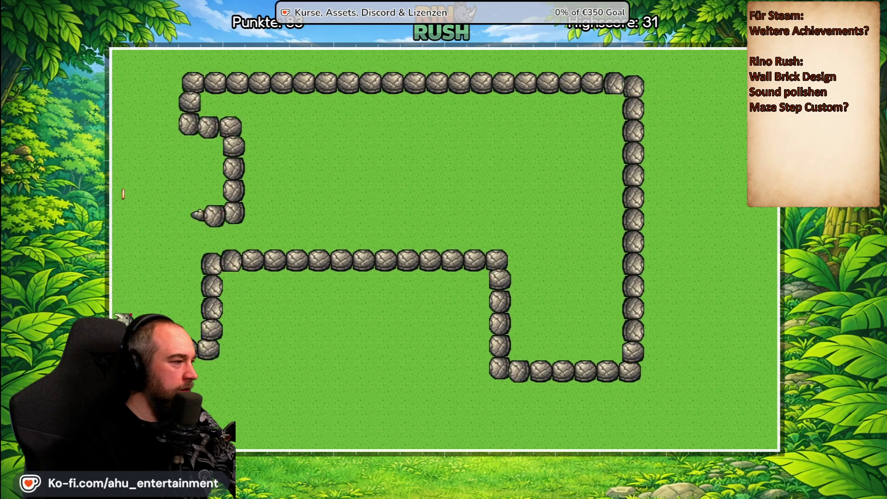
key(Right)
key(Up)
key(Right)
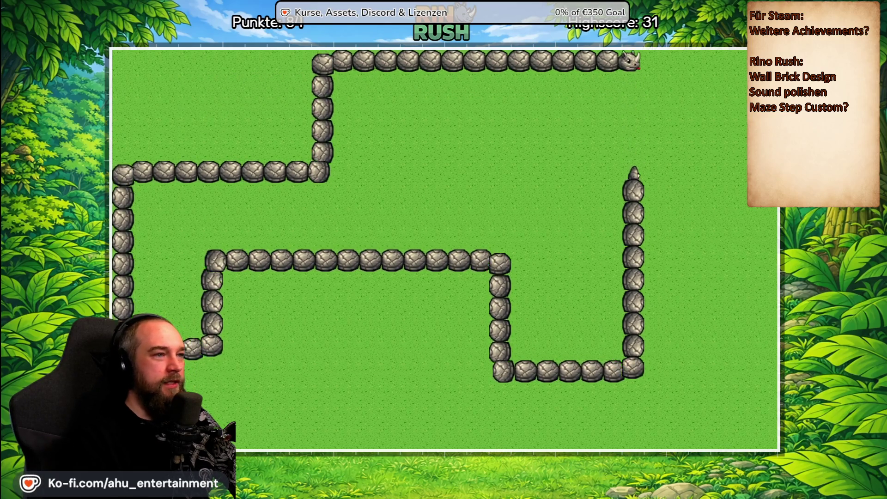
key(Down)
key(Left)
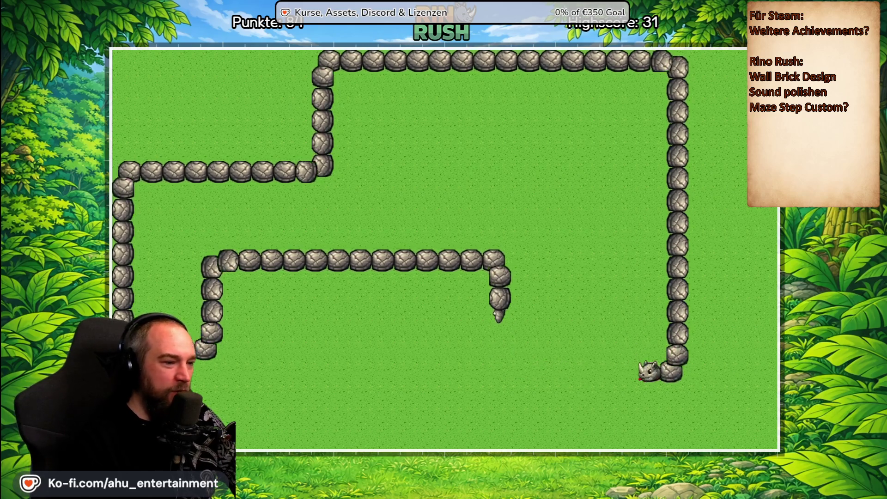
key(Down)
key(Left)
key(Up)
key(Left)
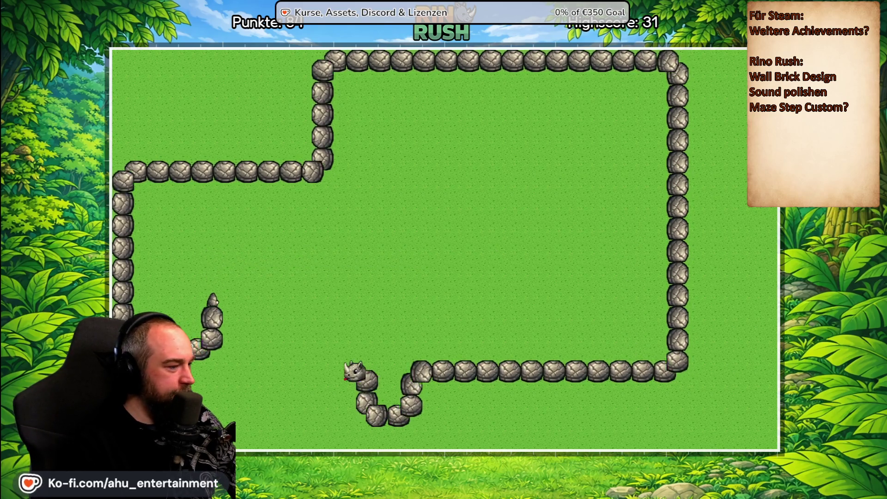
key(Up)
key(Right)
key(Up)
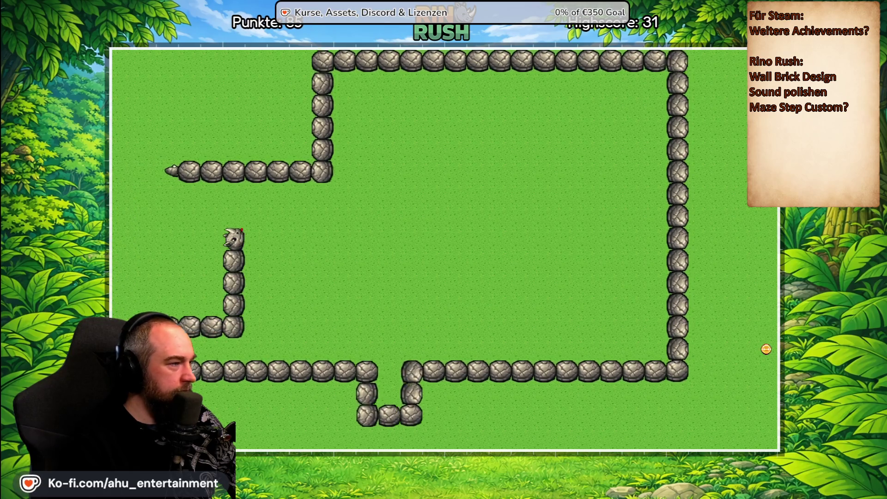
Step: Confirm the game-over screen to return to the main menu, then stop the running game with F8
key(Down)
key(Return)
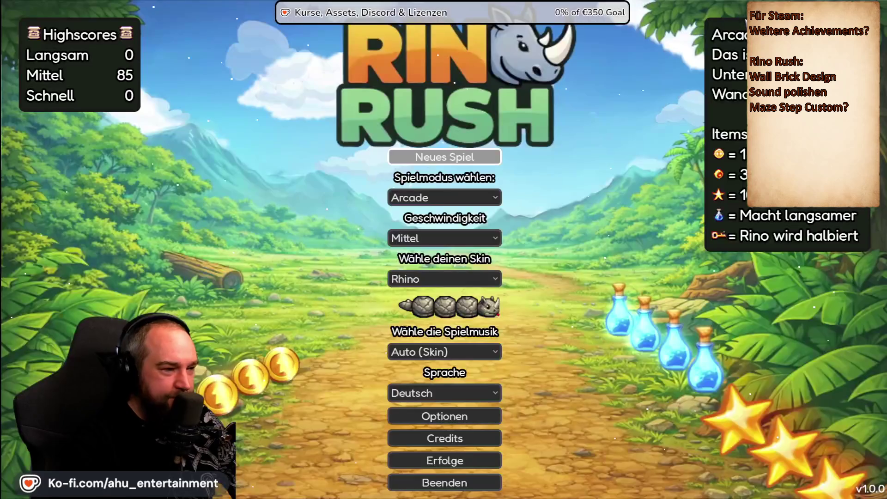
key(F8)
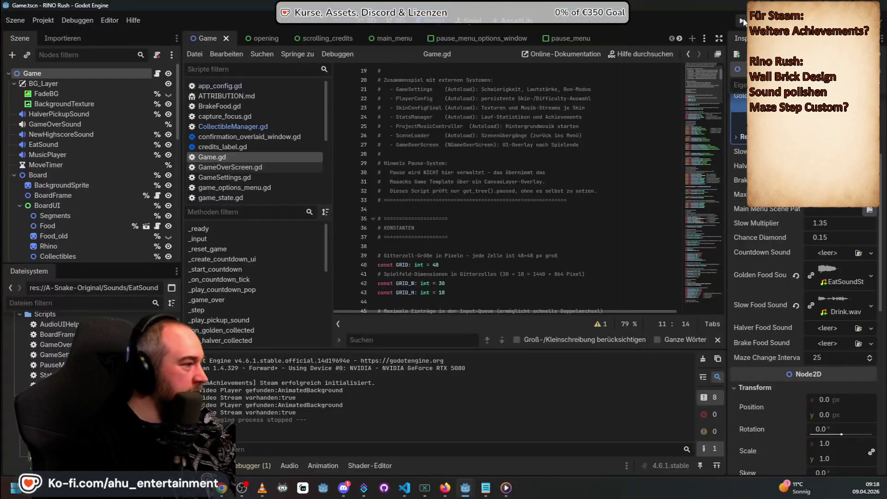
Step: Inspect the BackgroundTexture, HalverPickupSound, EatSound and NewHighscoreSound nodes in the scene tree
scroll(72, 331, down, 1)
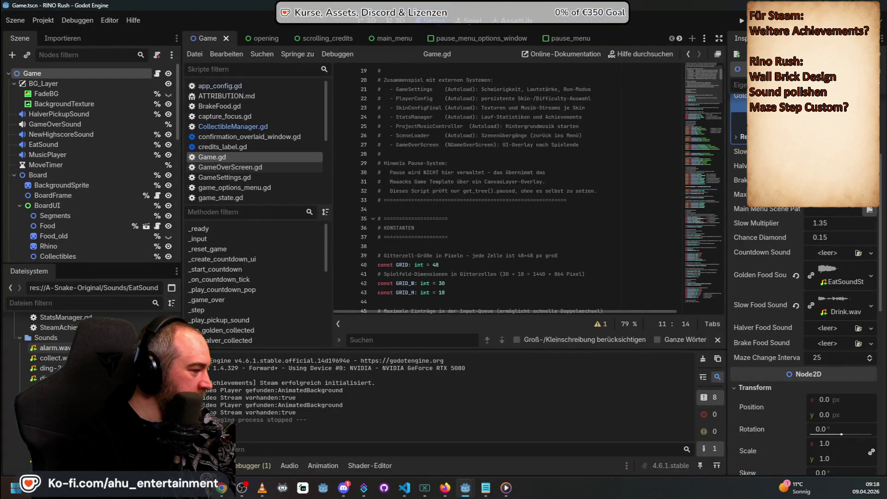
click(95, 106)
click(92, 113)
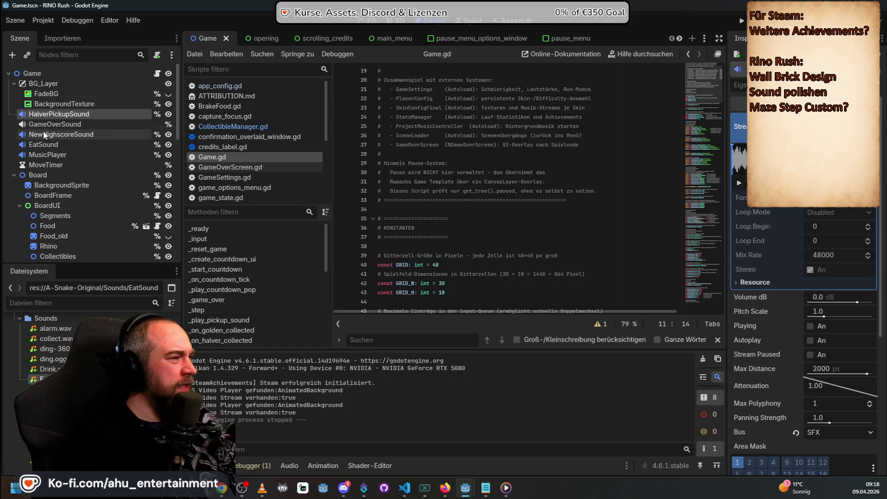
click(56, 145)
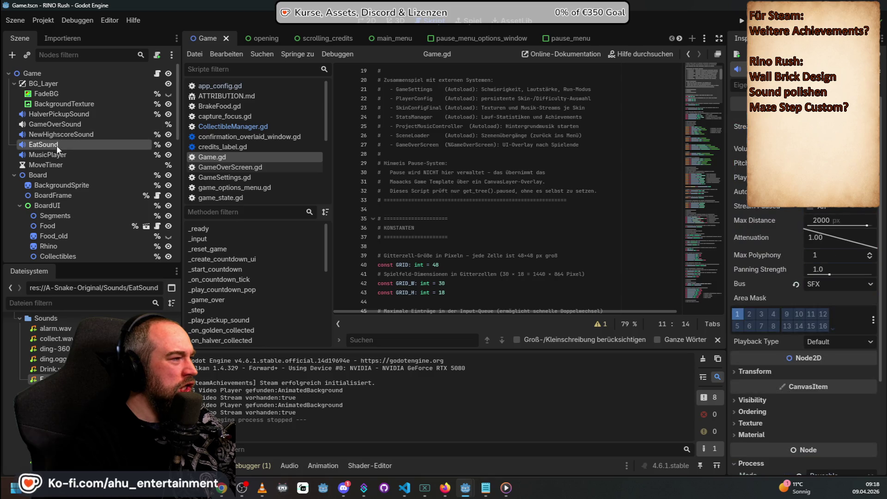
click(72, 137)
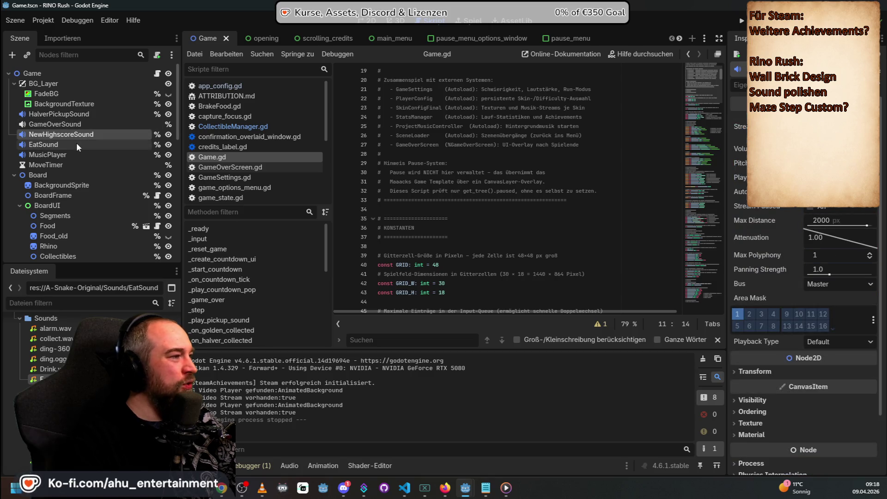
Step: Drag shrink.wav from the FileSystem dock onto the Game root node's Halver Food Sound property
click(42, 73)
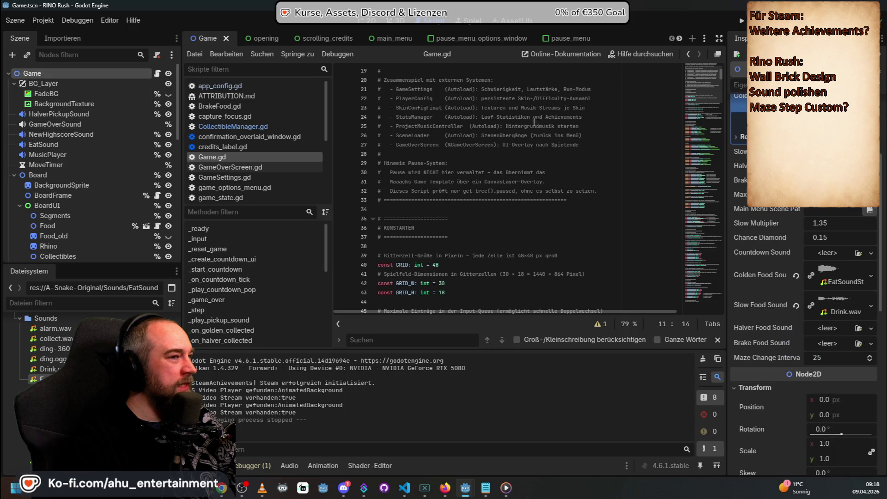
scroll(842, 236, up, 3)
scroll(809, 209, down, 4)
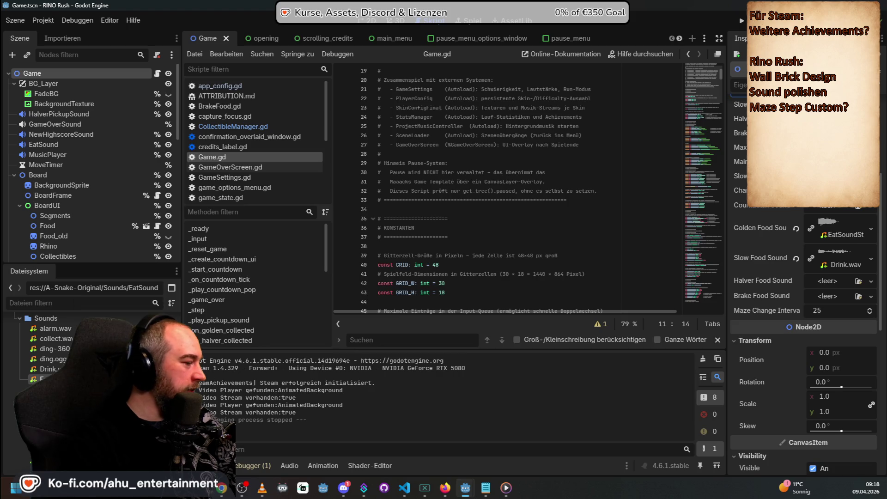
drag(261, 409, 758, 267)
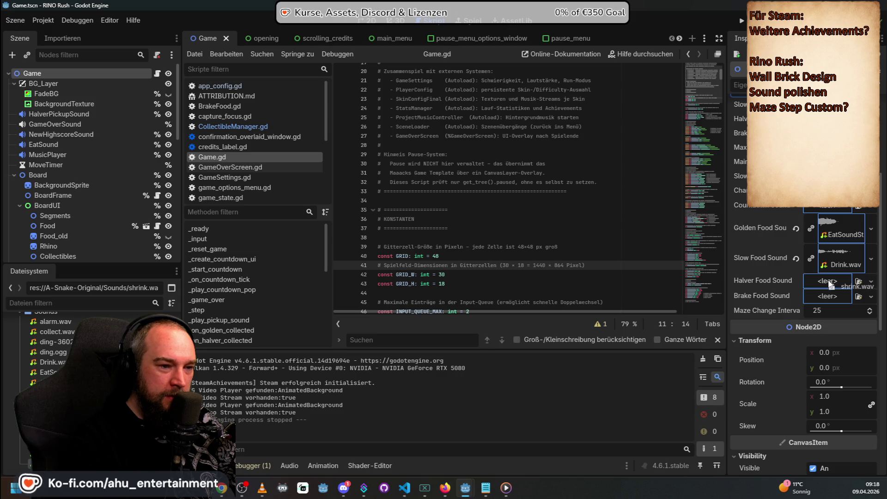
drag(829, 281, 828, 280)
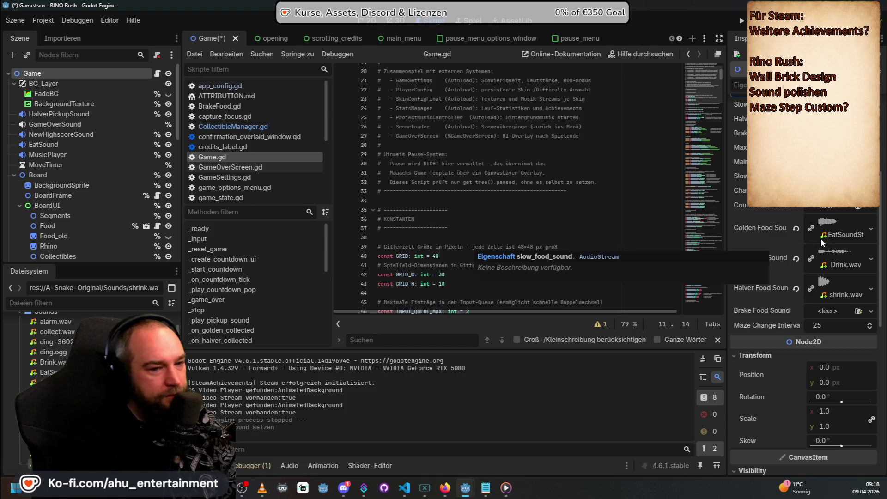
key(alt+Tab)
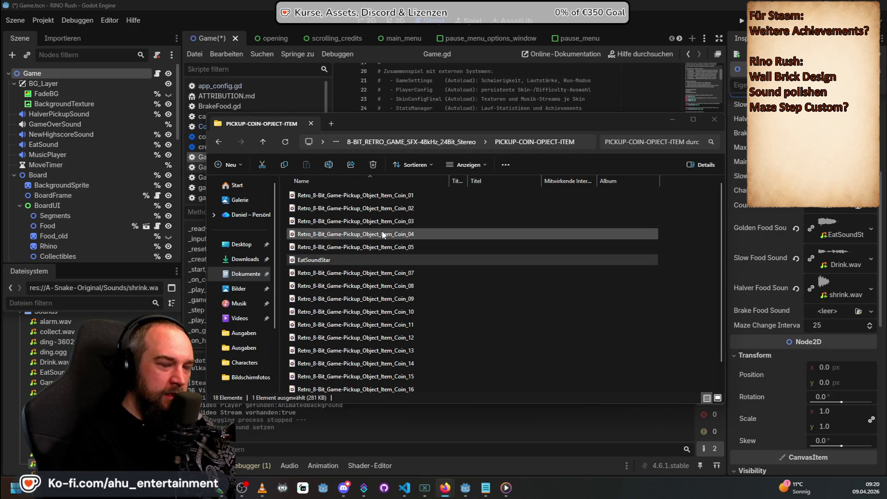
Step: Play EatSoundStar, check Coin_07 and Coin_08, then go back to the sound pack's category folders
double_click(356, 260)
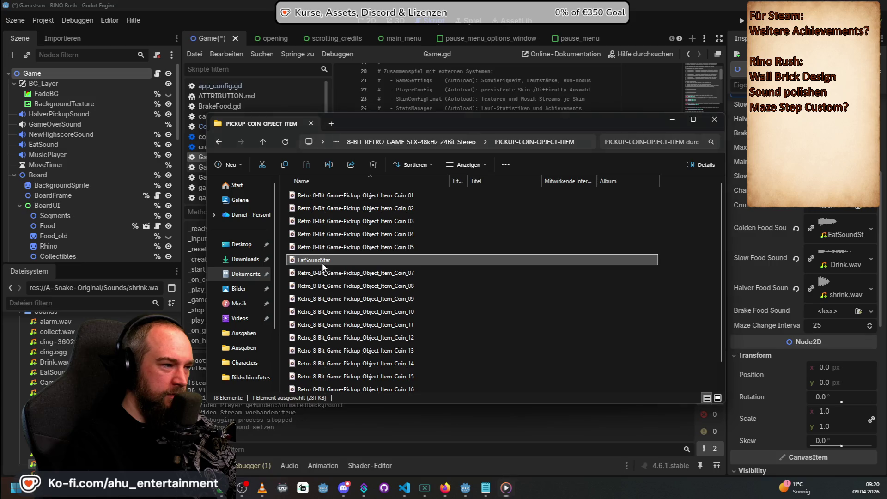
click(348, 273)
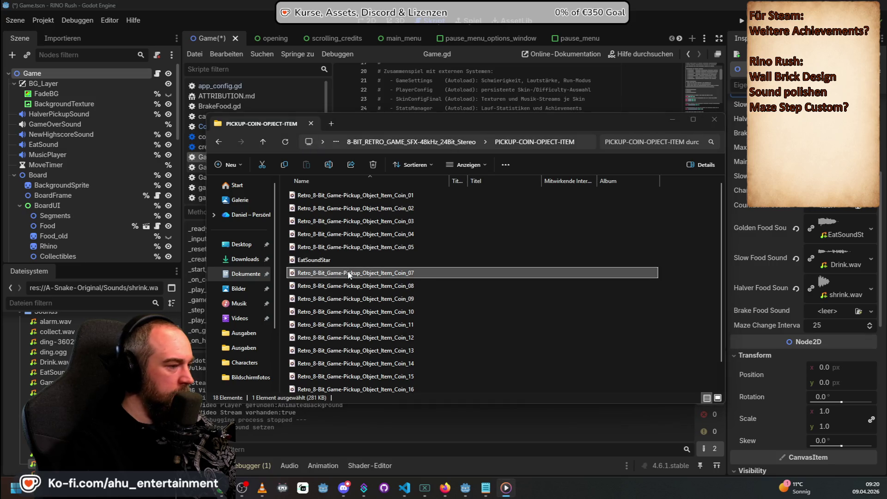
click(352, 288)
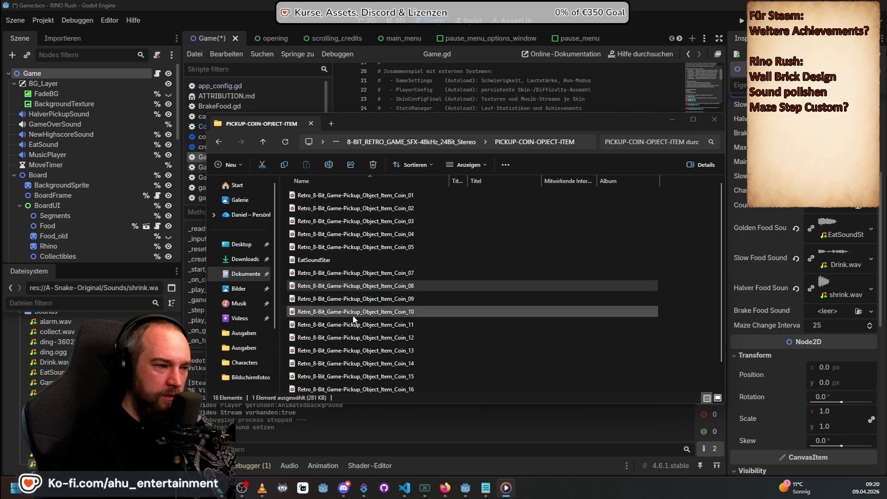
key(BackSpace)
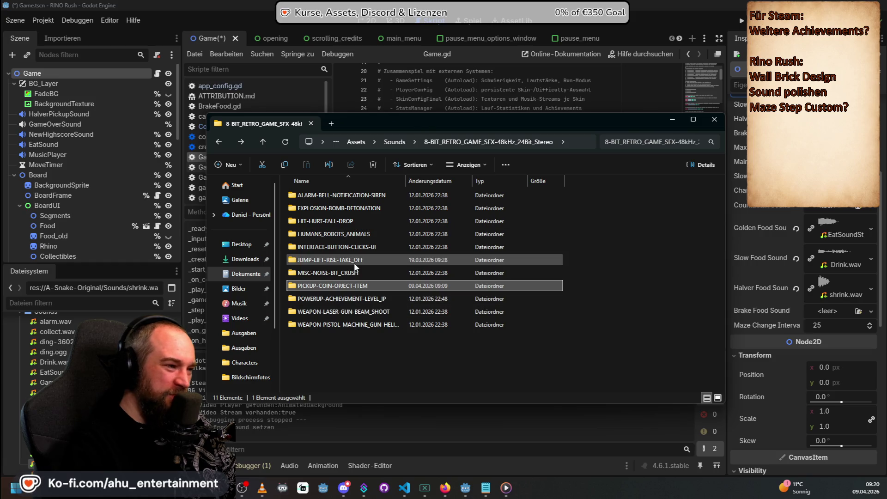
mouse_move(350, 261)
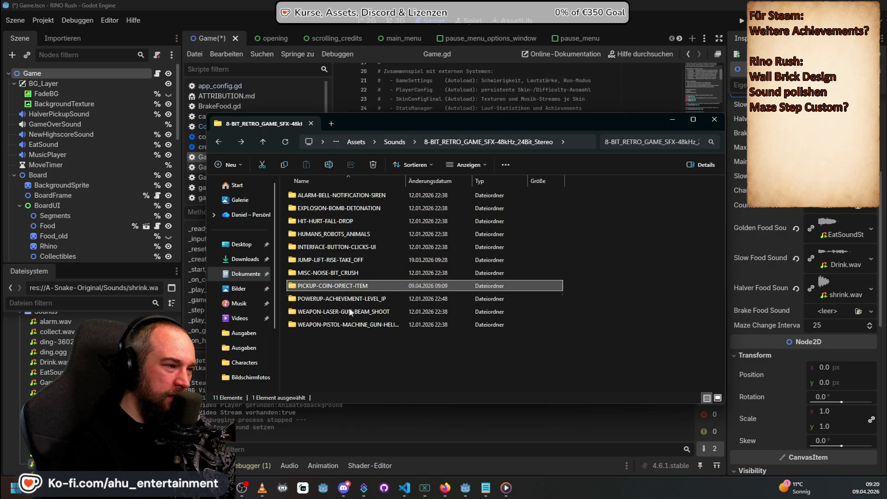
Step: Open INTERFACE-BUTTON-CLICKS-UI and play the first few Retro_8-Bit_Game click sounds
double_click(342, 245)
click(338, 244)
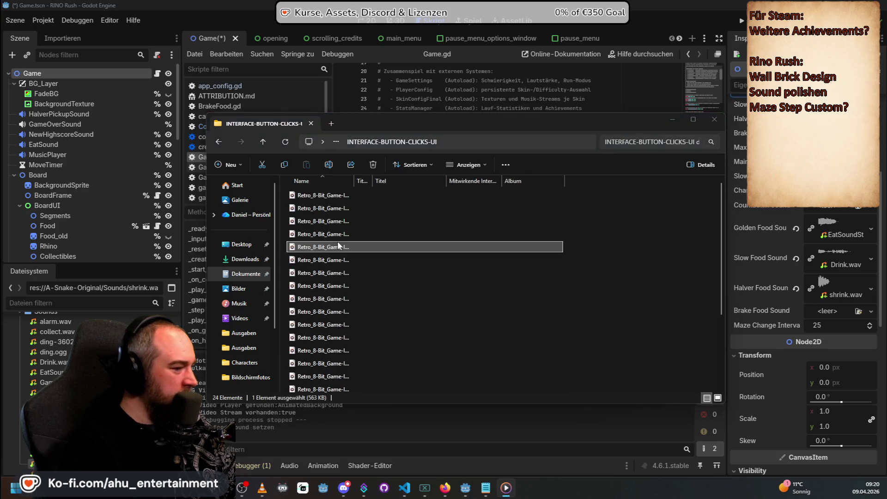
double_click(340, 250)
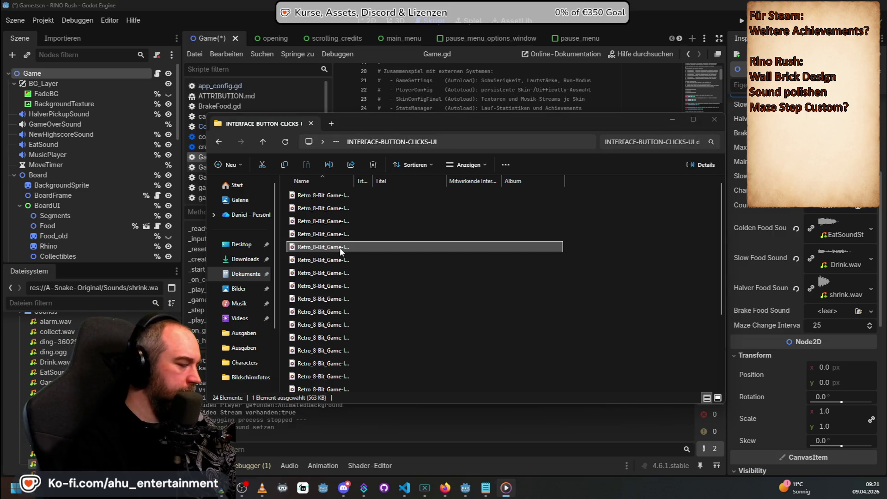
double_click(340, 234)
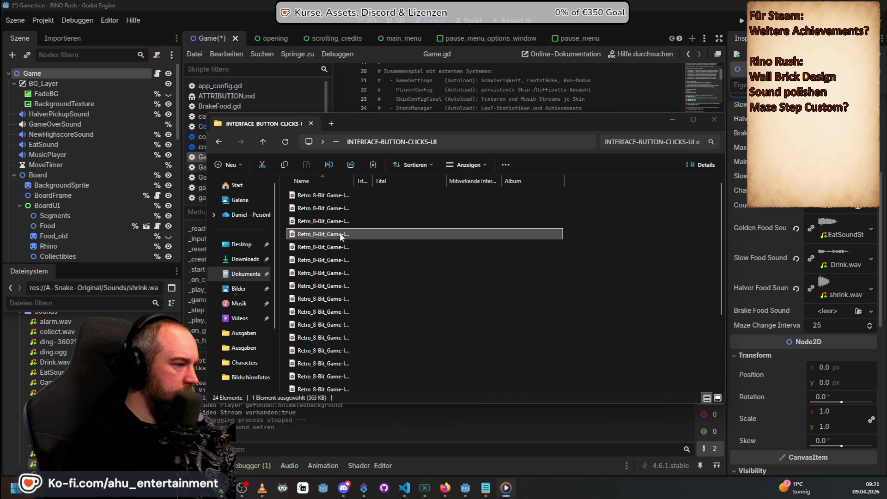
double_click(321, 248)
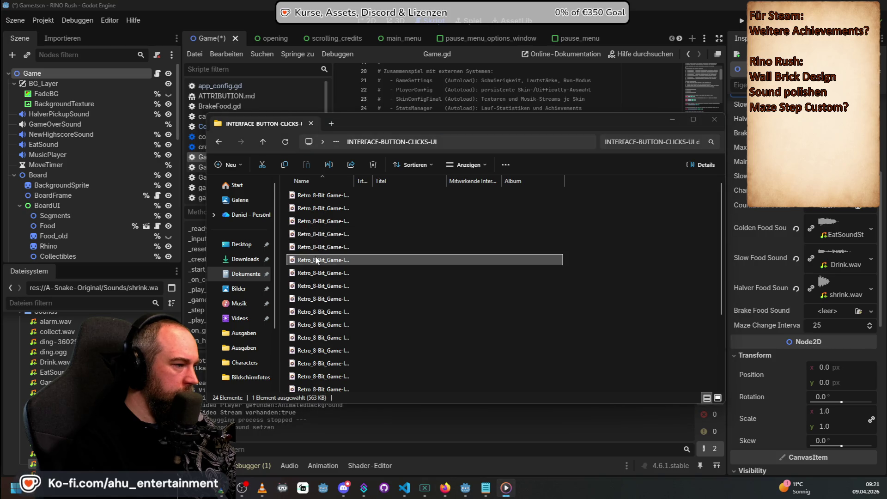
click(321, 248)
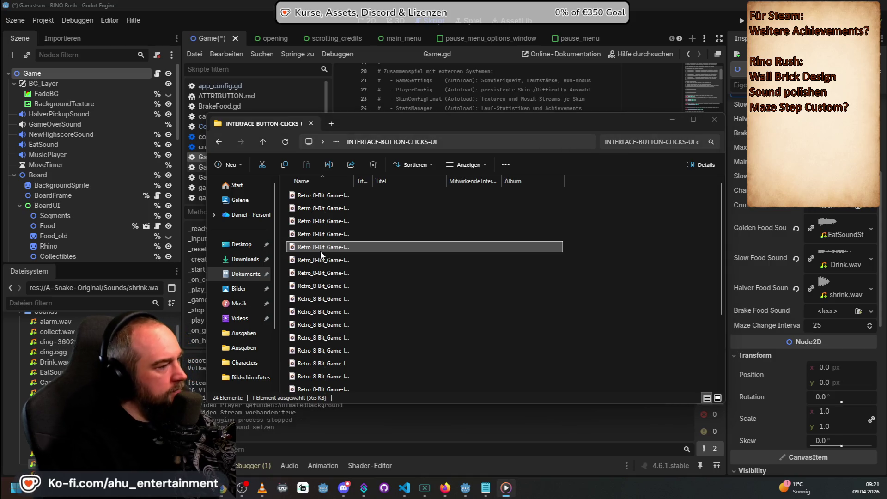
Step: Step through the click sound files from the first down to the fifteenth
click(335, 207)
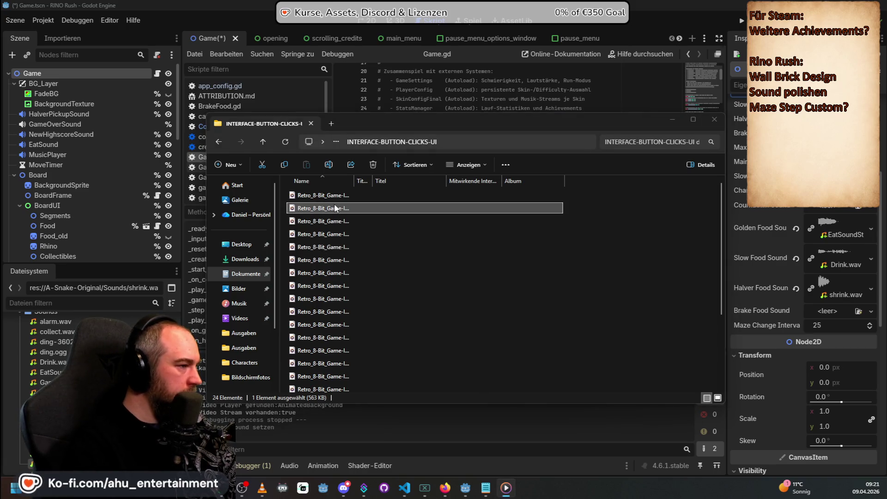
click(345, 198)
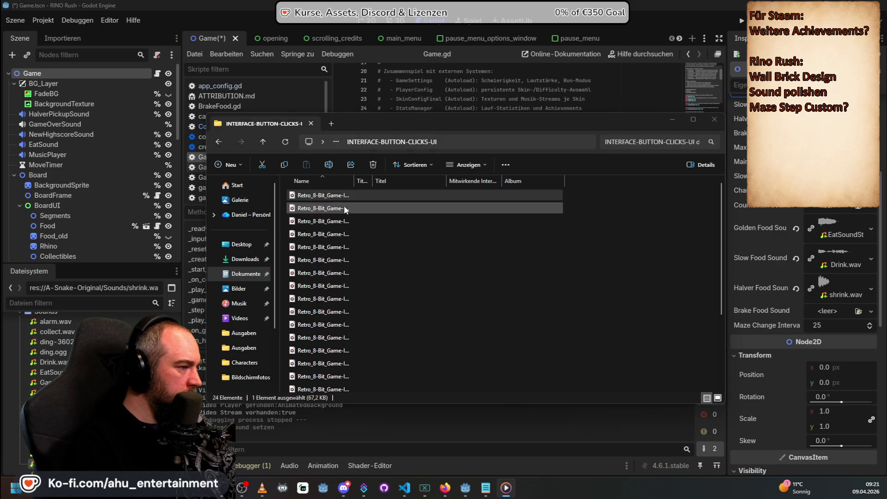
click(317, 248)
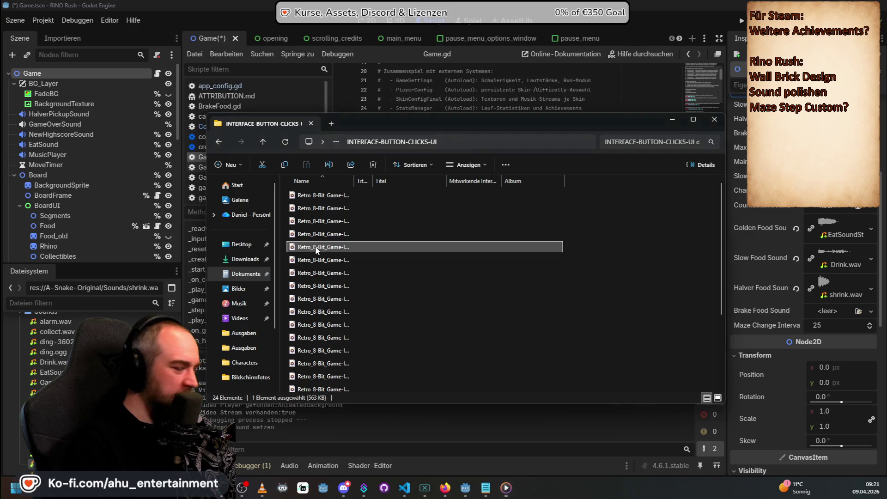
click(318, 273)
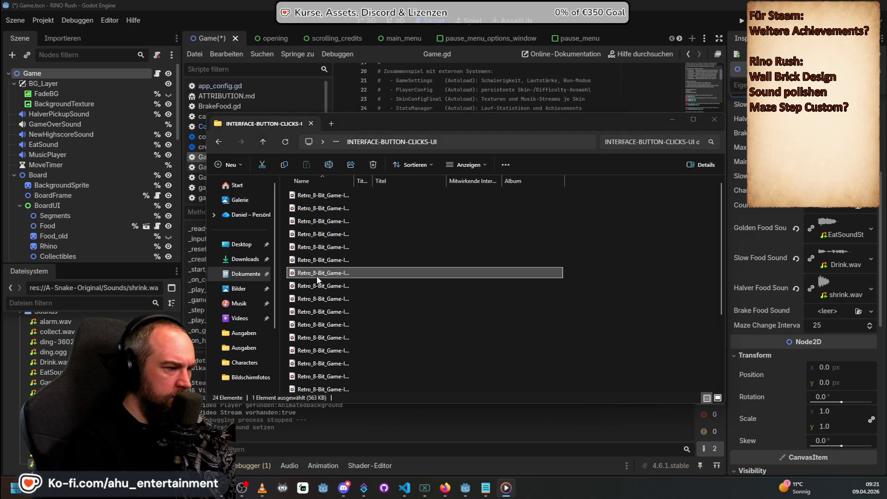
click(320, 286)
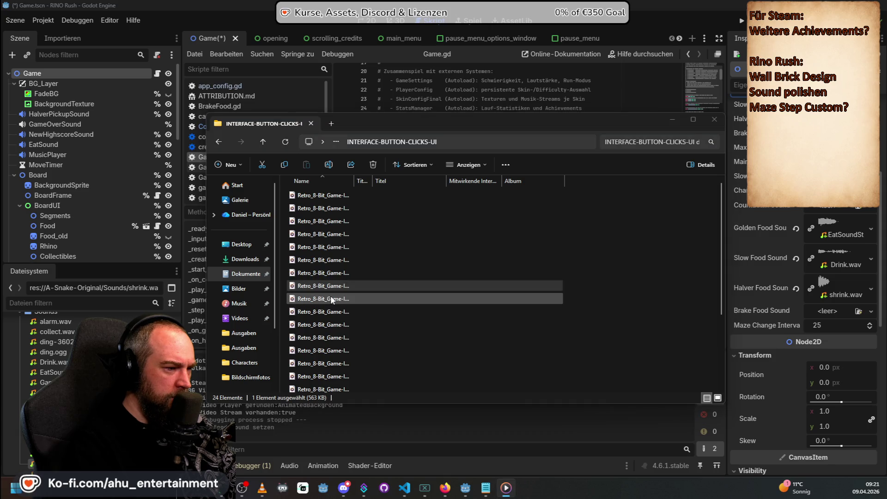
click(331, 296)
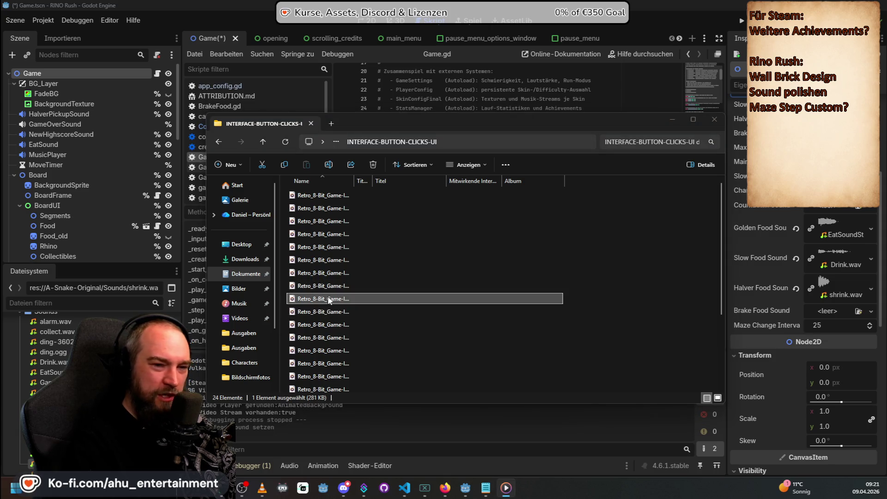
click(328, 288)
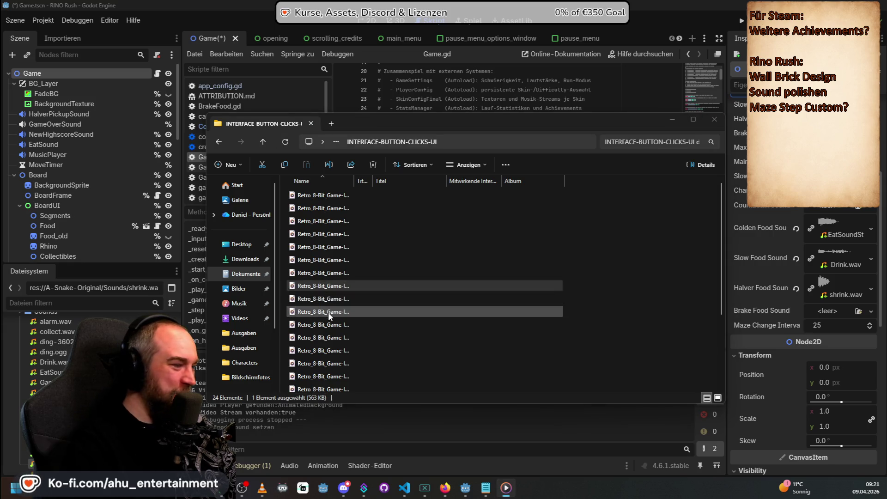
click(328, 312)
click(329, 325)
click(328, 342)
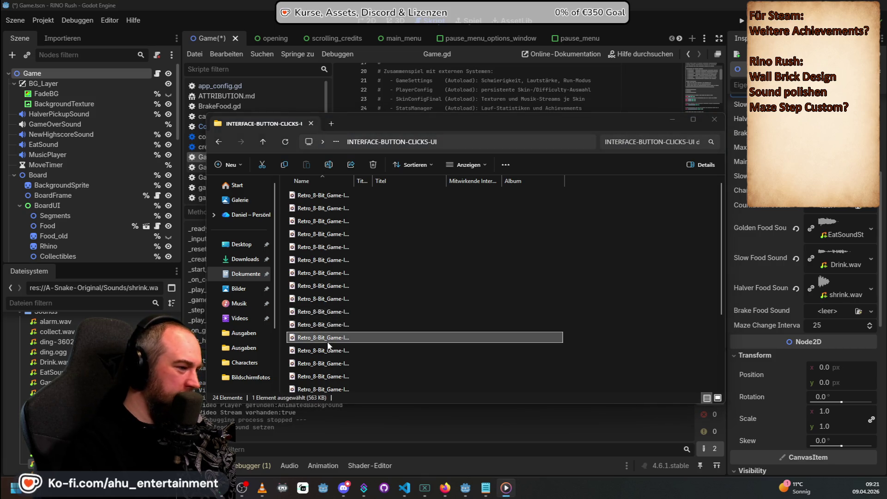
click(327, 346)
click(328, 364)
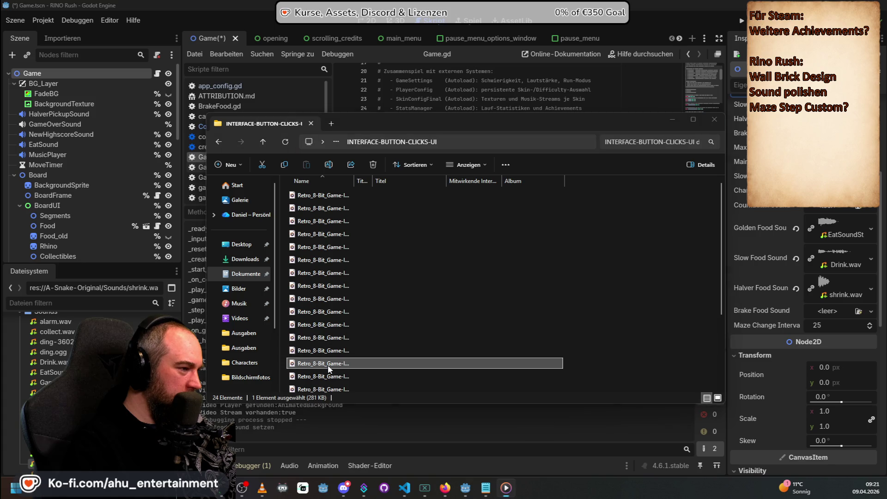
click(329, 376)
Step: Check the lower click sound files, play the bottom one, and pick a file near the top
scroll(333, 365, down, 1)
scroll(336, 346, down, 1)
click(325, 362)
click(336, 346)
click(328, 360)
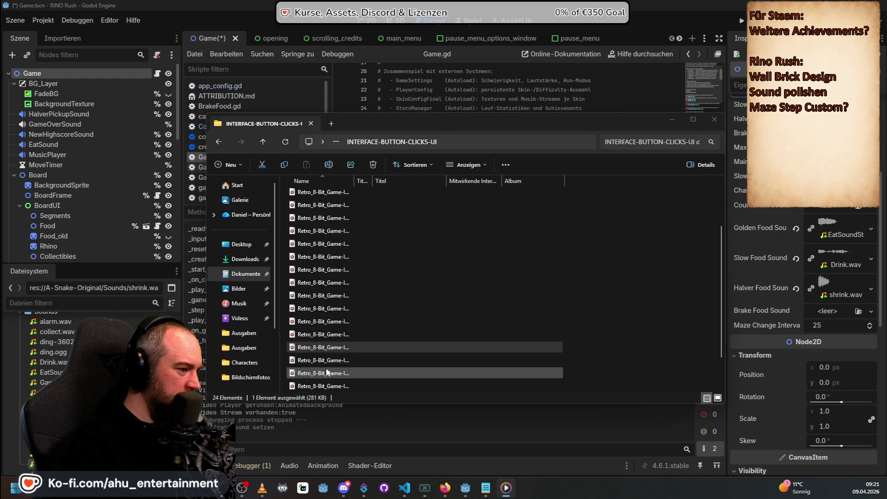
click(334, 337)
click(336, 347)
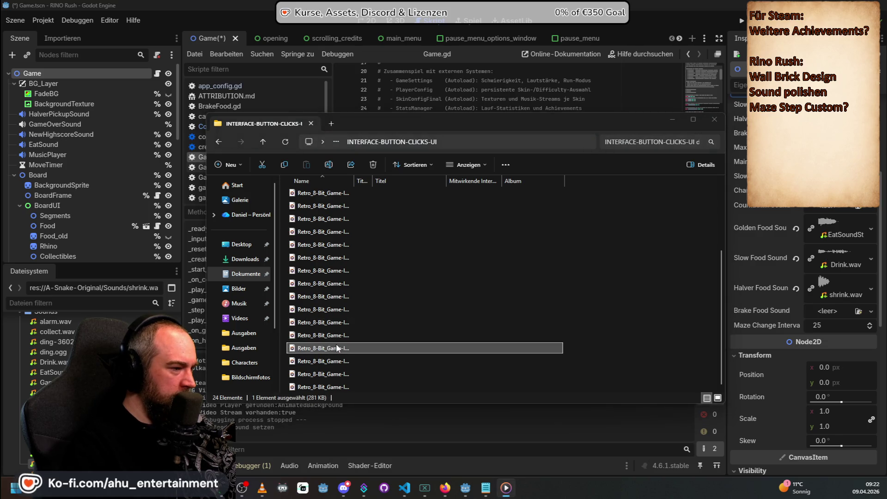
click(338, 363)
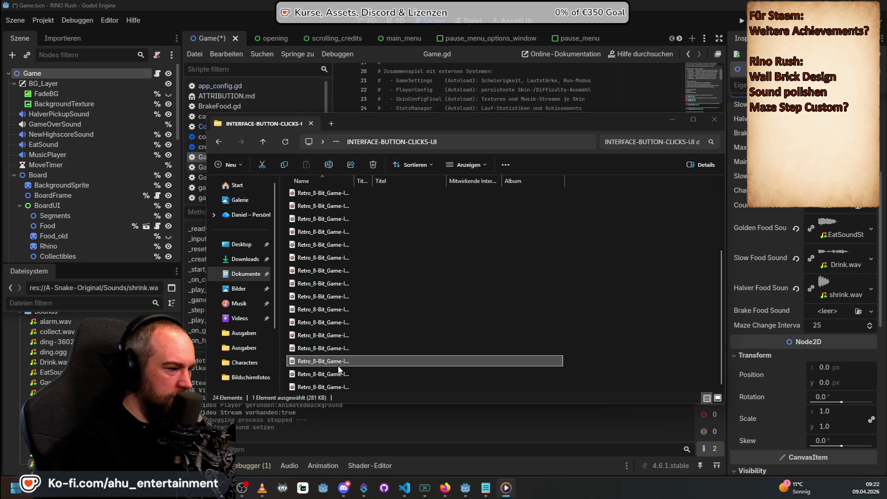
click(339, 374)
ctrl+click(337, 375)
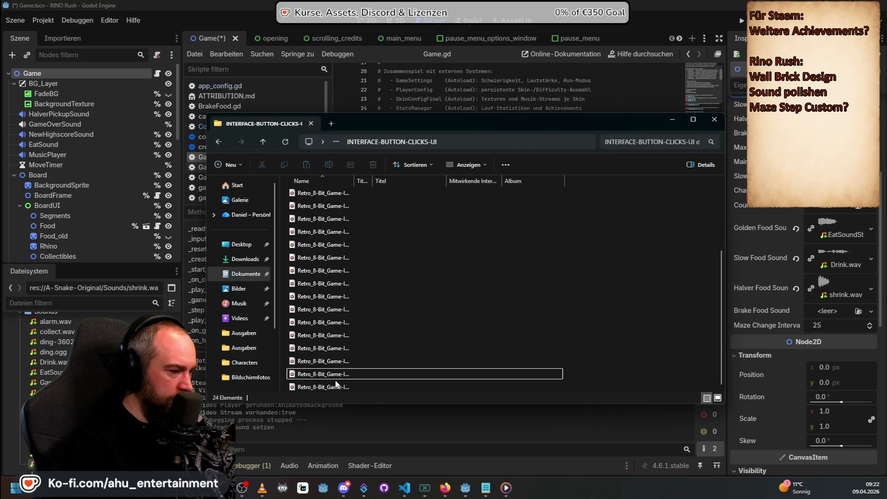
double_click(334, 385)
scroll(387, 359, up, 3)
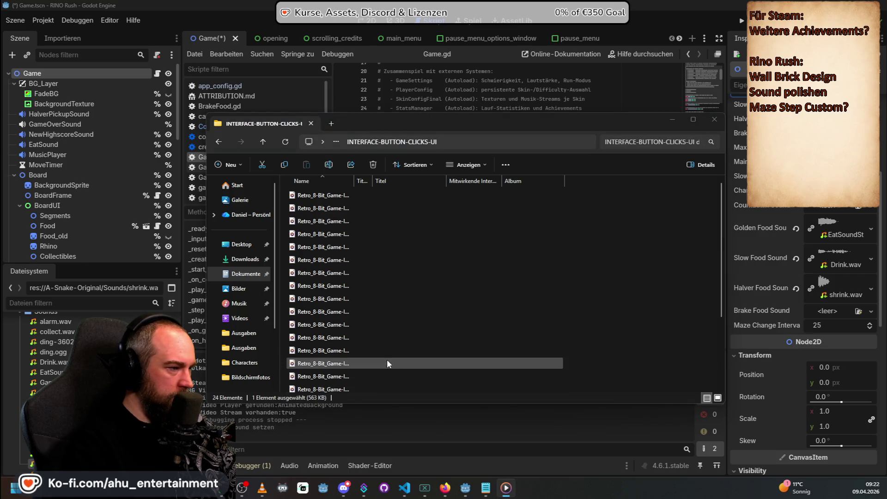
click(324, 250)
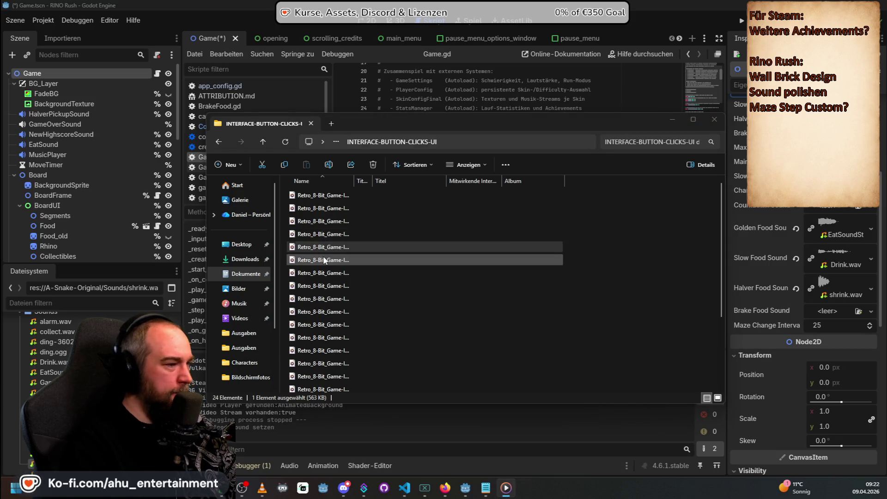
Step: Rename the selected retro click file to PickupBreakFood and drag it onto the Game node's Brake Food Sound
right_click(320, 248)
click(310, 246)
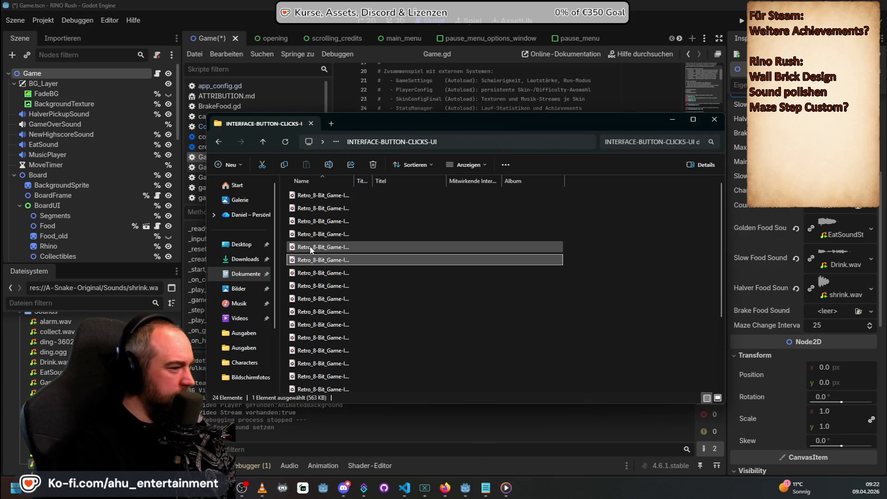
right_click(338, 249)
click(413, 266)
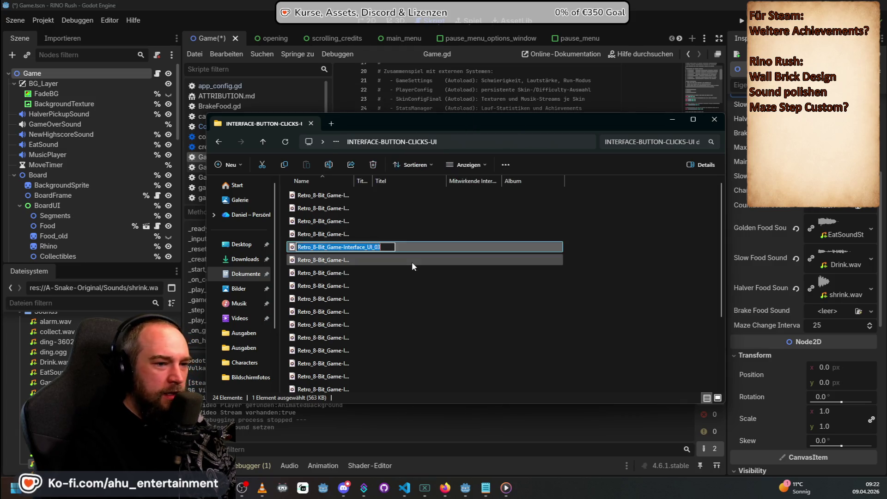
key(BackSpace)
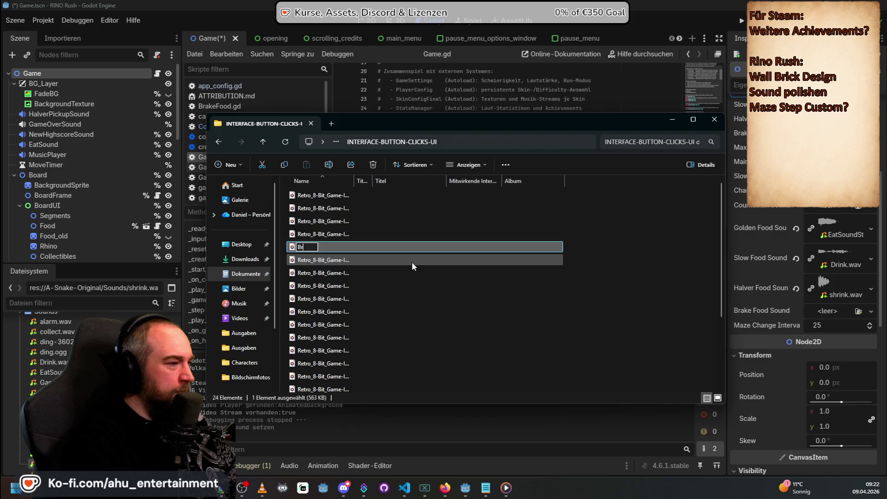
text(Pic)
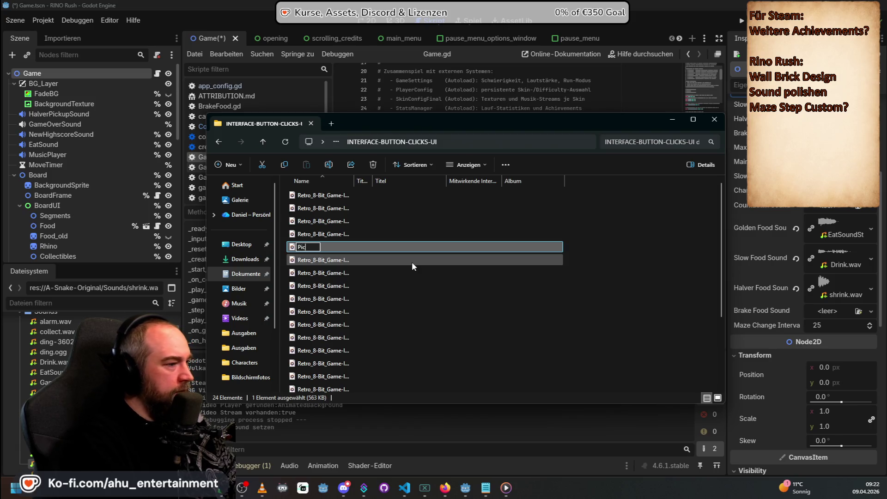
text(kupBreakFood)
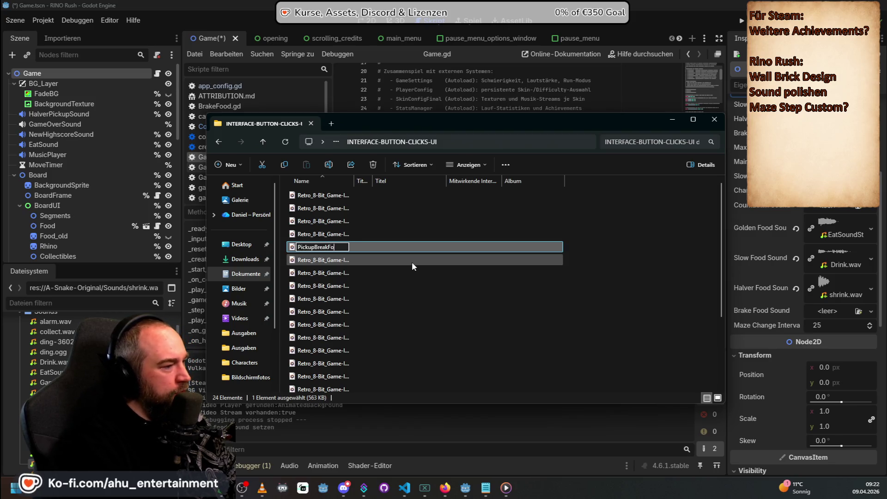
key(Return)
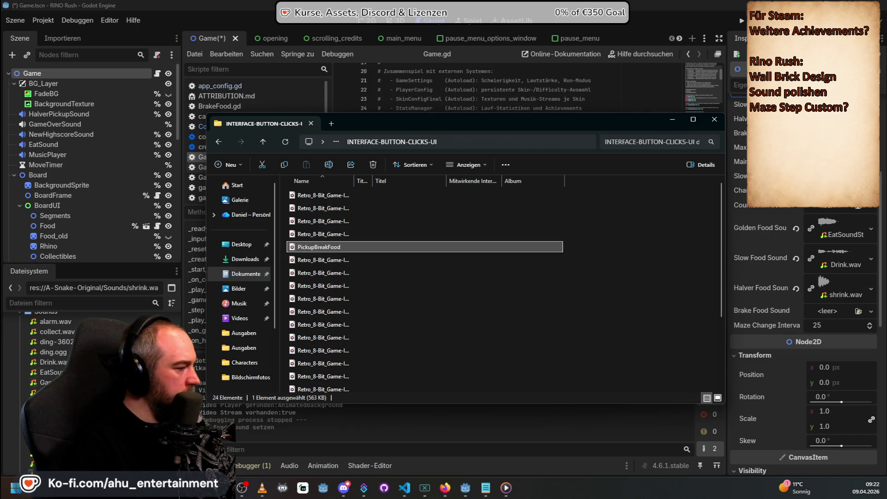
mouse_move(318, 247)
mouse_down()
mouse_move(843, 303)
mouse_move(823, 313)
mouse_up()
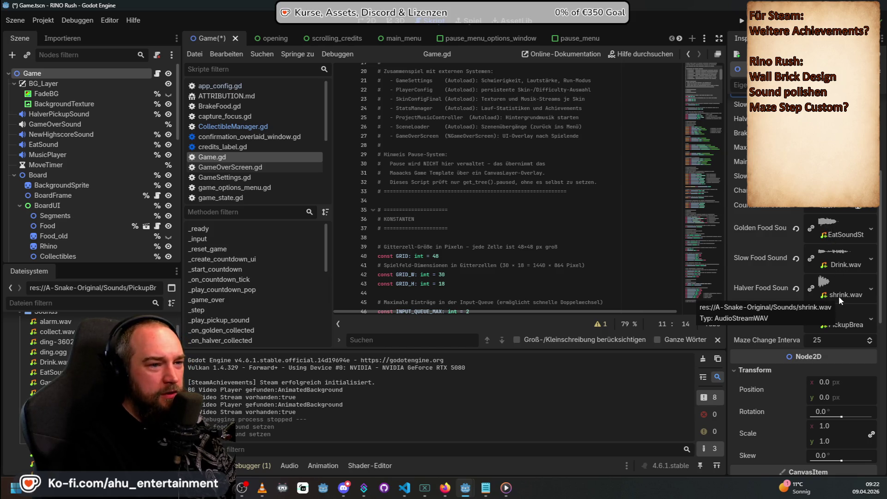
Step: Review the Inspector's four food sound slots, then return to the File Explorer window
scroll(839, 297, up, 2)
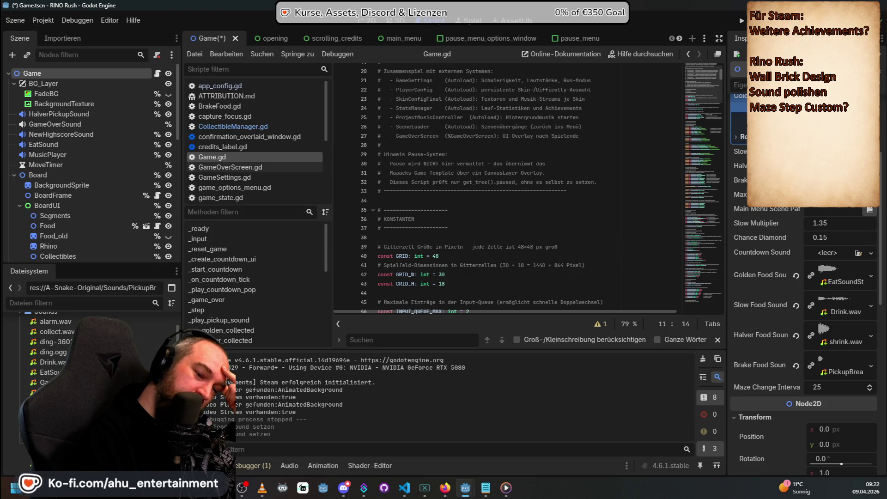
key(alt+Tab)
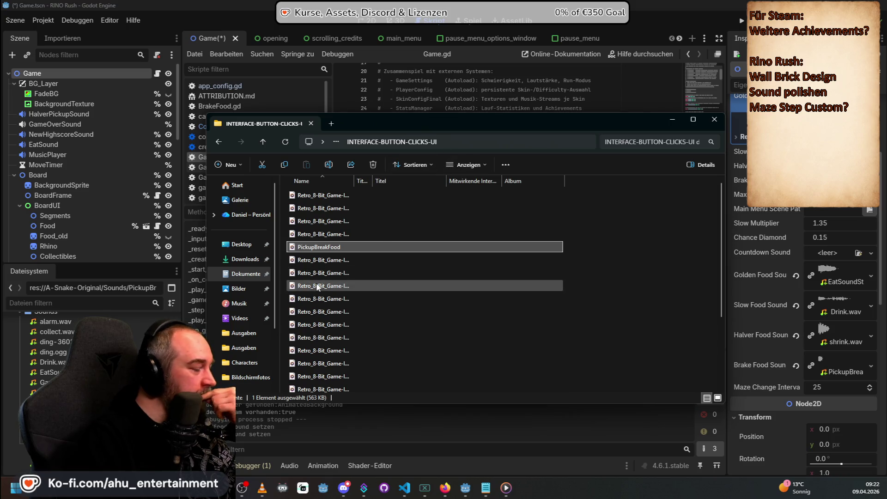
Step: Navigate from the sound pack back to GameDev's Assets > Textures > Collectables and open CollectablesSheet.png
key(alt+Left)
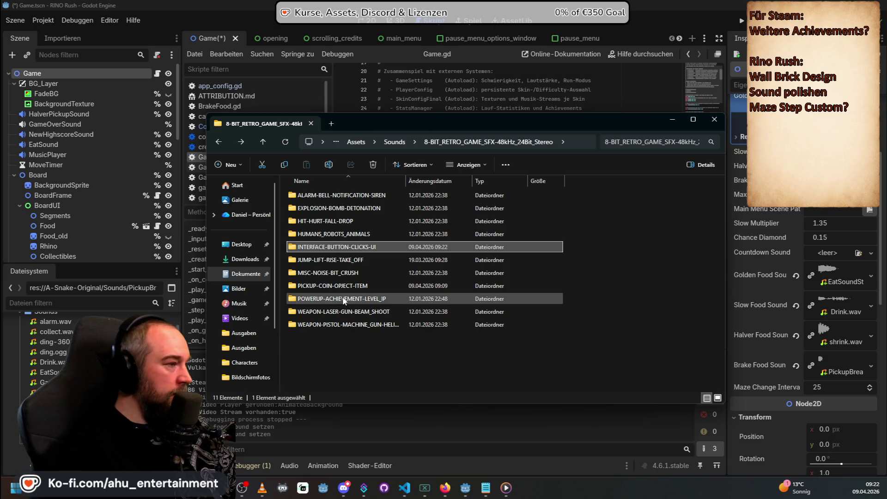
key(alt+Left)
key(alt+Left)
key(alt+Left)
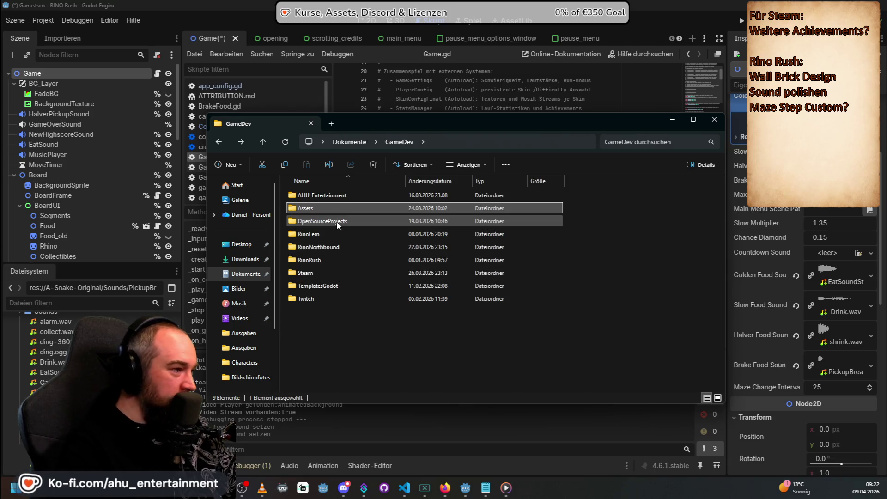
double_click(321, 207)
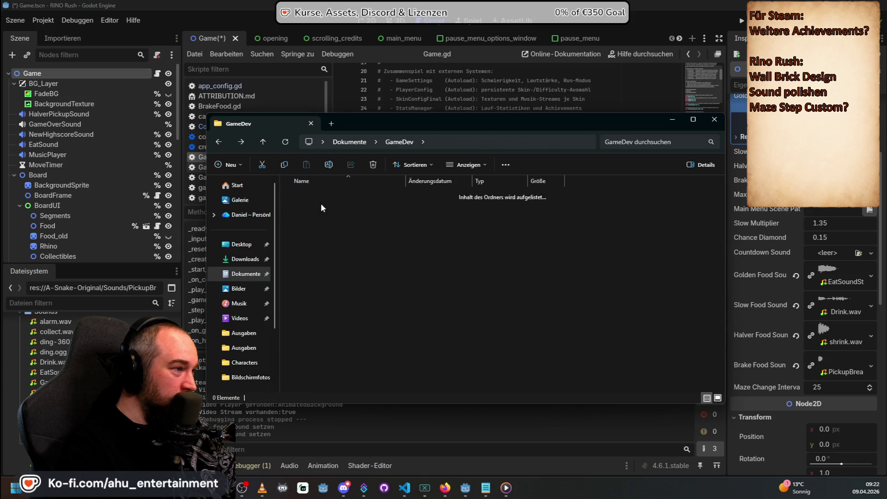
double_click(310, 247)
double_click(325, 198)
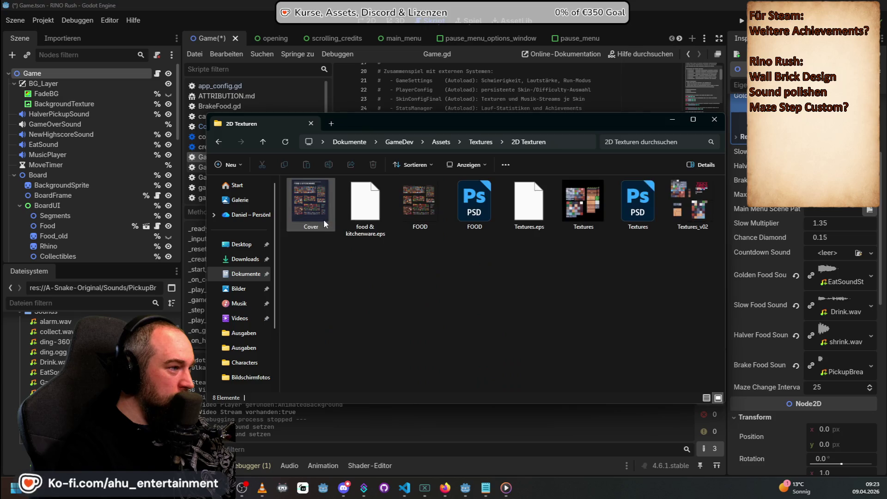
key(alt+Left)
double_click(323, 208)
double_click(332, 217)
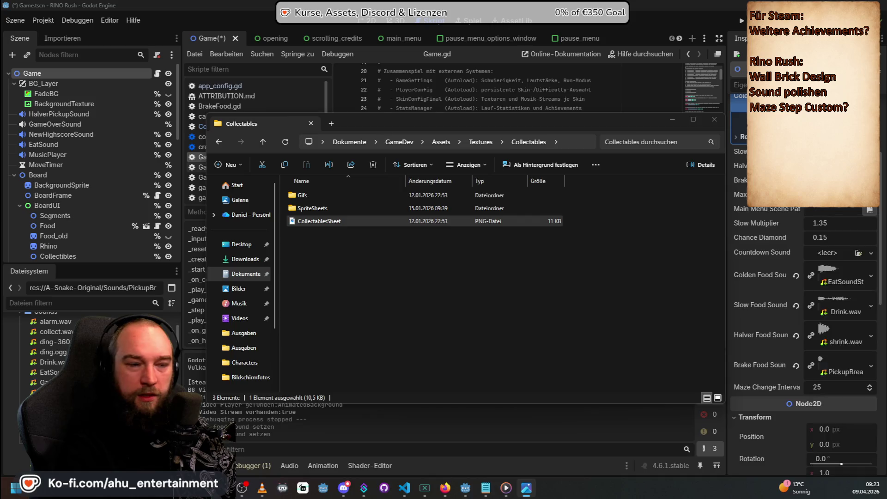
scroll(414, 248, up, 4)
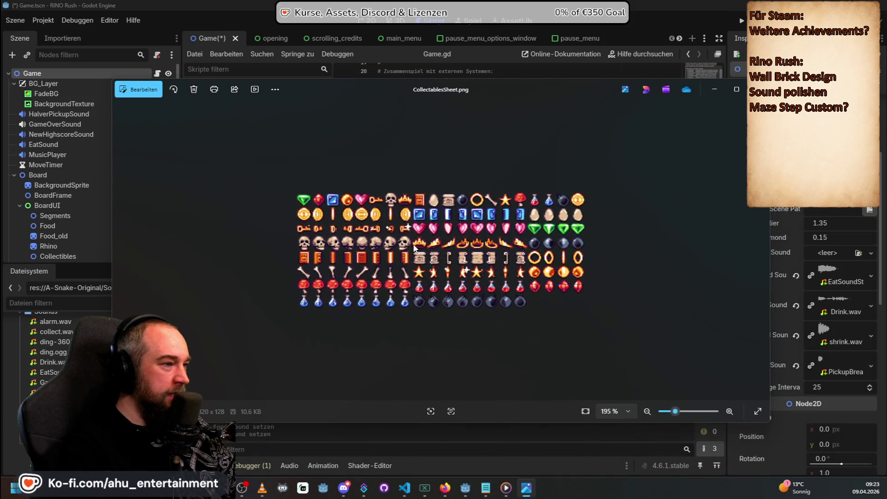
Step: Zoom into CollectablesSheet.png to examine the red mushroom icons, then close the image
scroll(414, 248, up, 1)
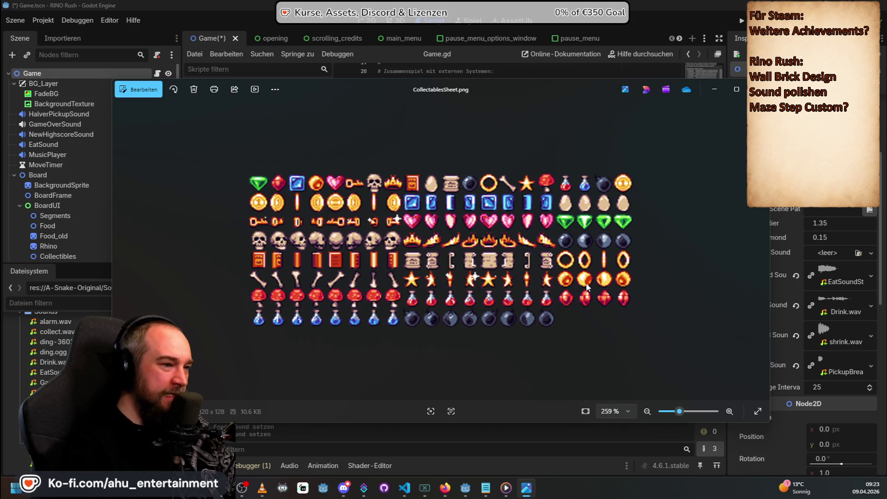
scroll(417, 277, up, 3)
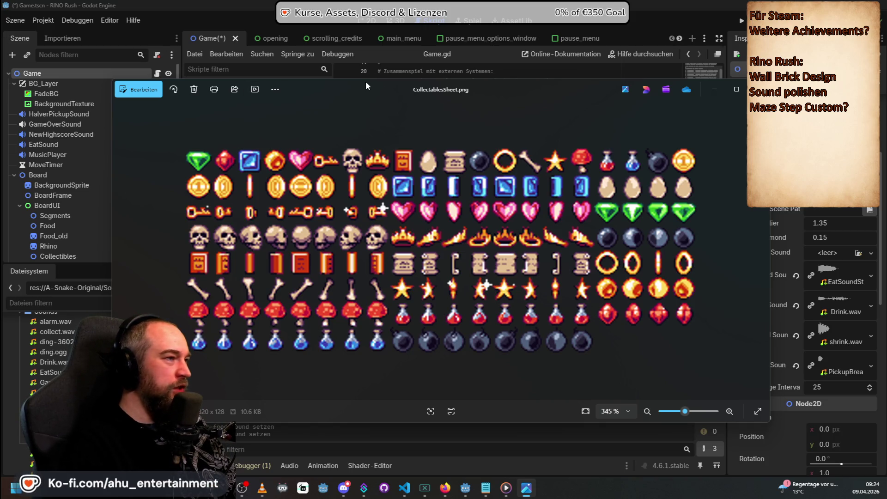
key(Escape)
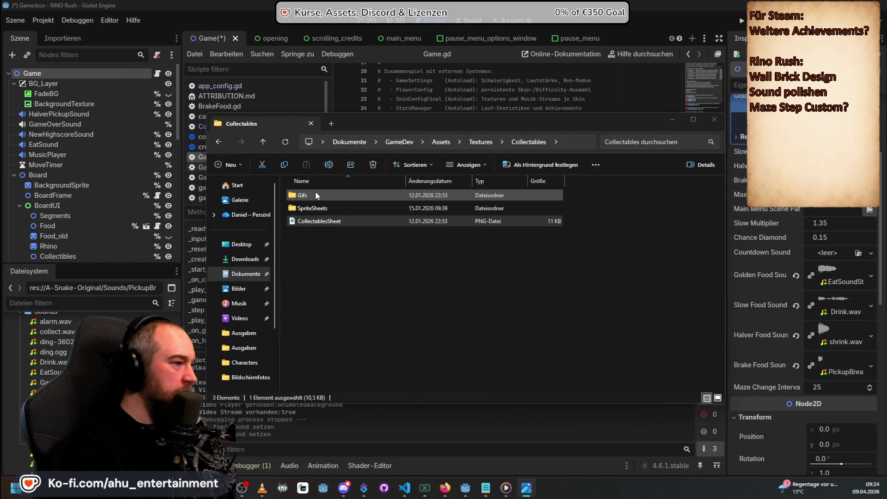
Step: Browse the 20 item sprite strips in Collectables > SpriteSheets, then return to Godot
double_click(315, 194)
key(alt+Left)
double_click(311, 208)
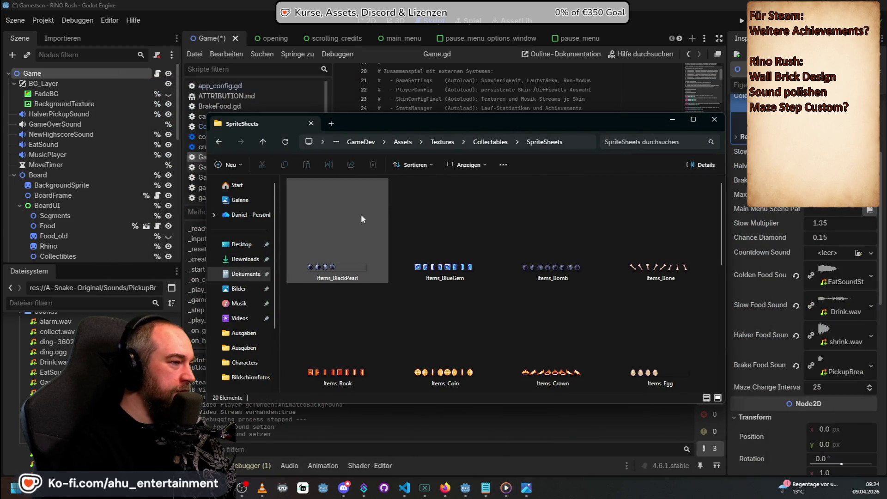
scroll(538, 329, down, 3)
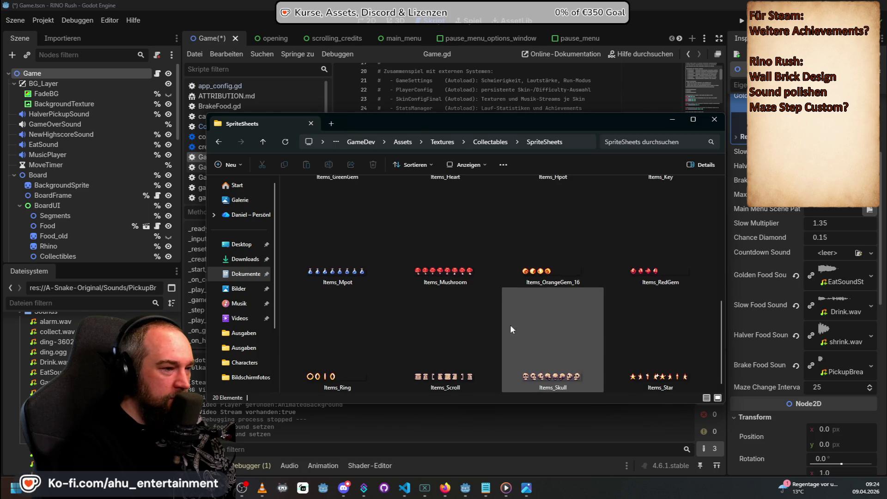
scroll(414, 347, up, 3)
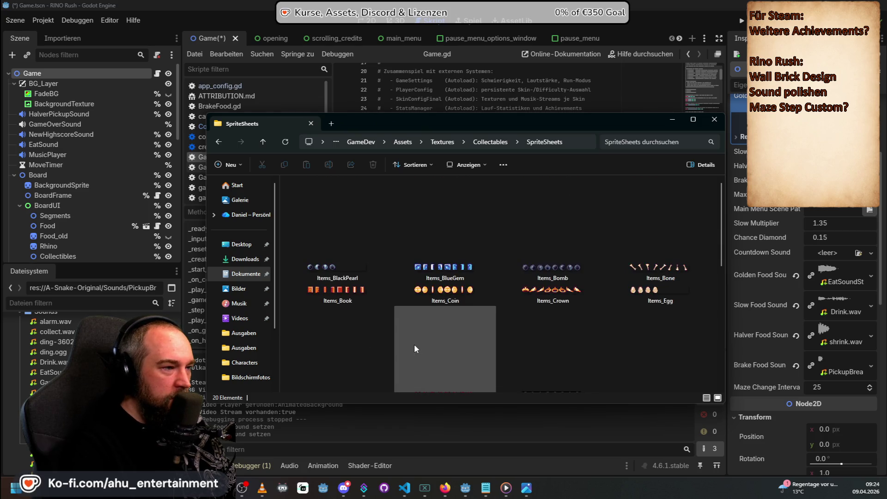
scroll(517, 319, down, 1)
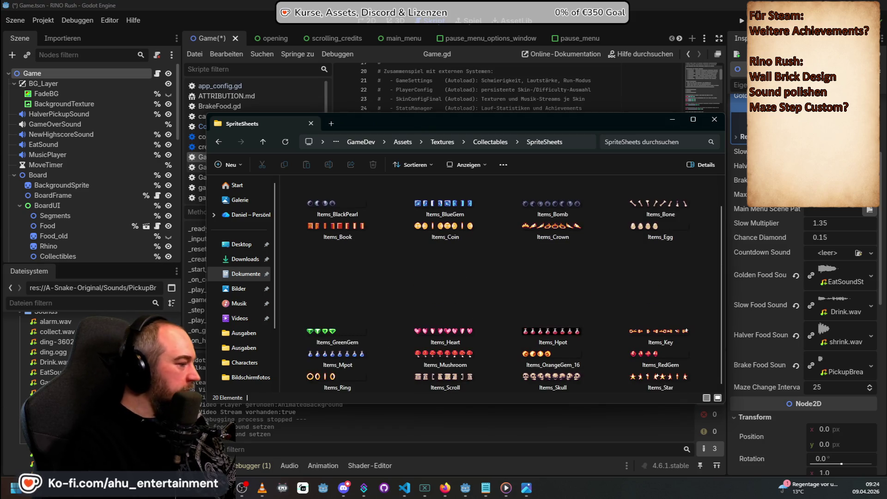
scroll(53, 363, up, 2)
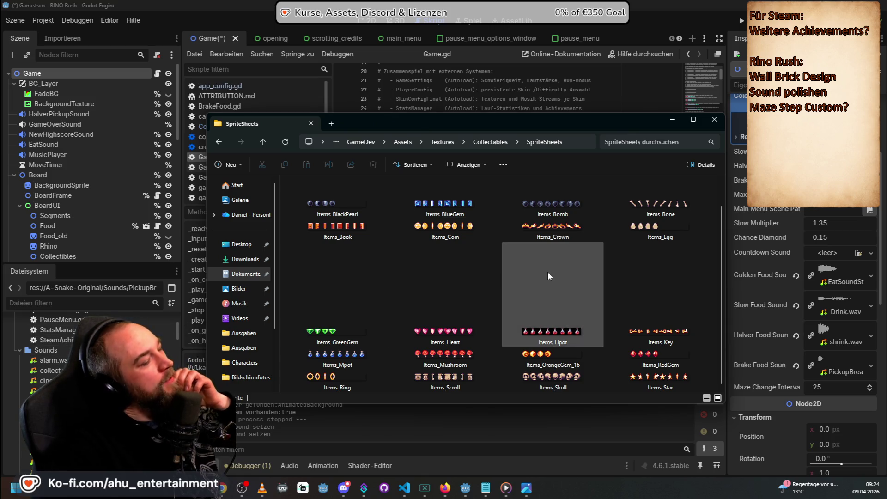
mouse_move(503, 276)
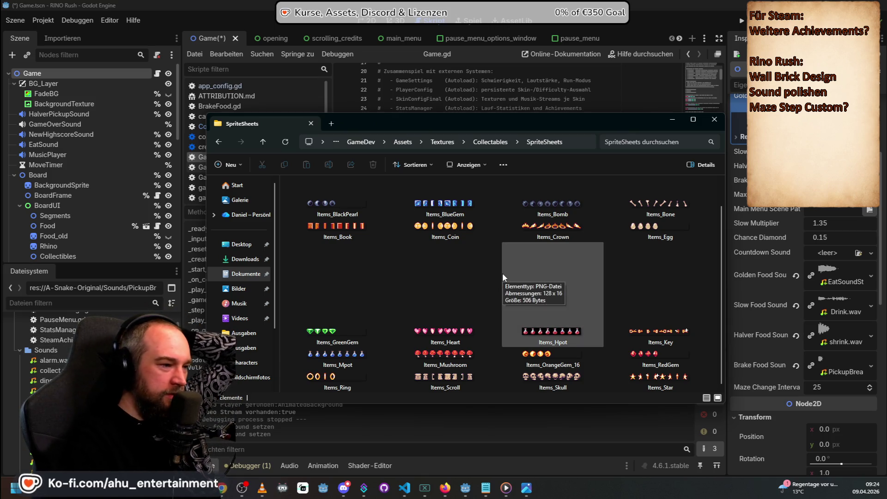
click(19, 350)
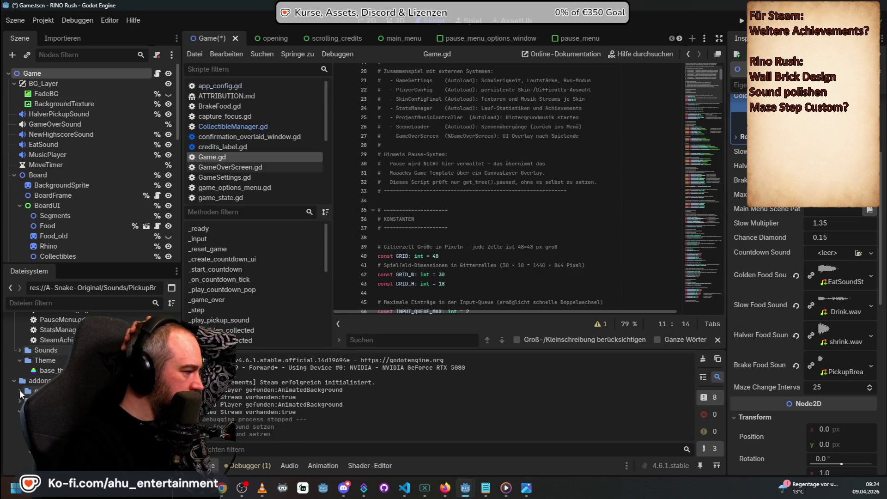
Step: Open the project's Images folder in the FileSystem dock
scroll(20, 390, down, 5)
scroll(30, 365, up, 5)
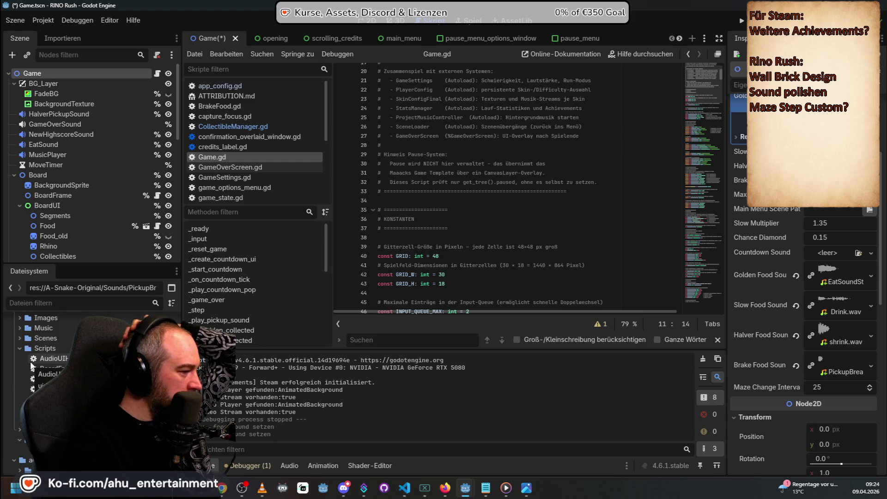
scroll(30, 365, up, 3)
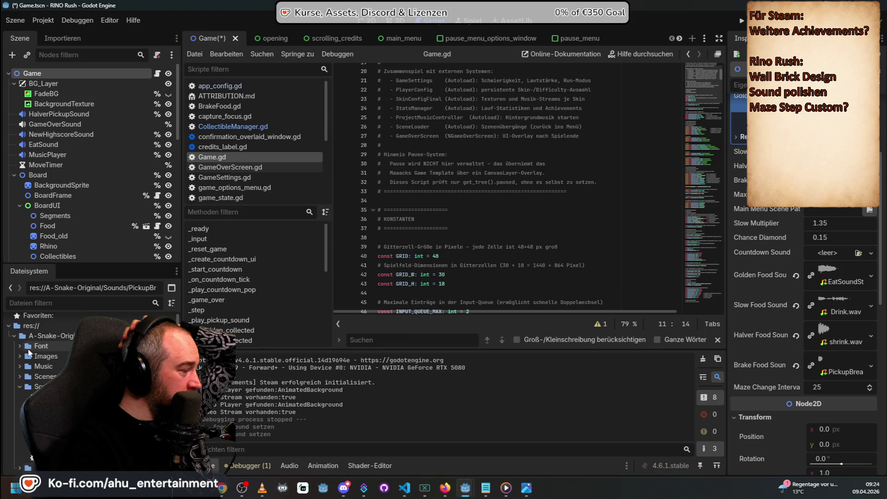
double_click(23, 354)
scroll(52, 363, down, 5)
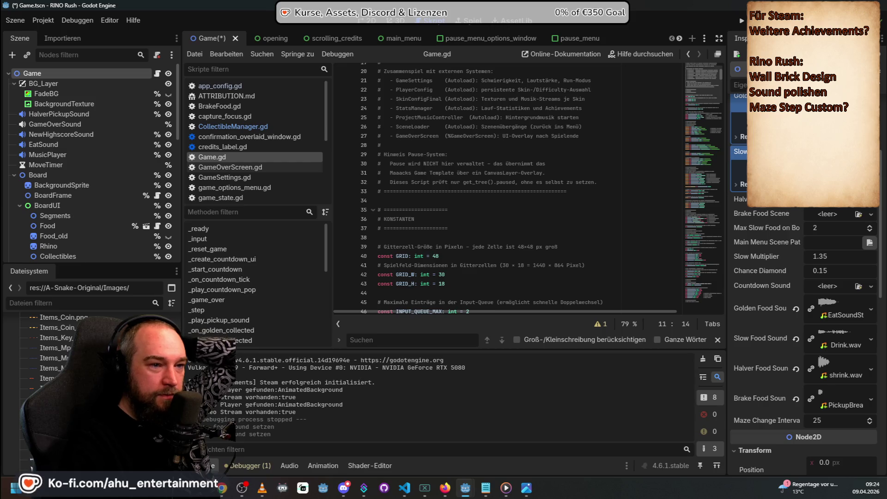
Step: Switch to the SlowFood scene and show its Sprite's blue potion animation frames
key(ctrl+shift+Tab)
click(77, 83)
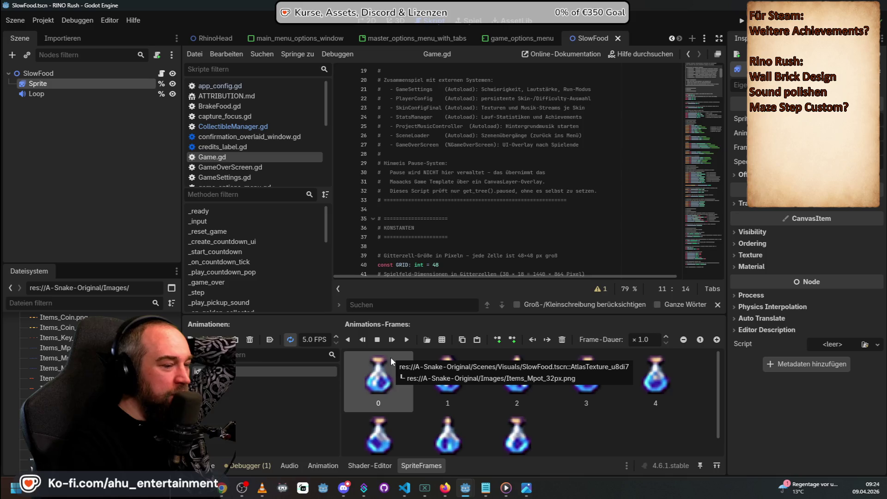
click(21, 491)
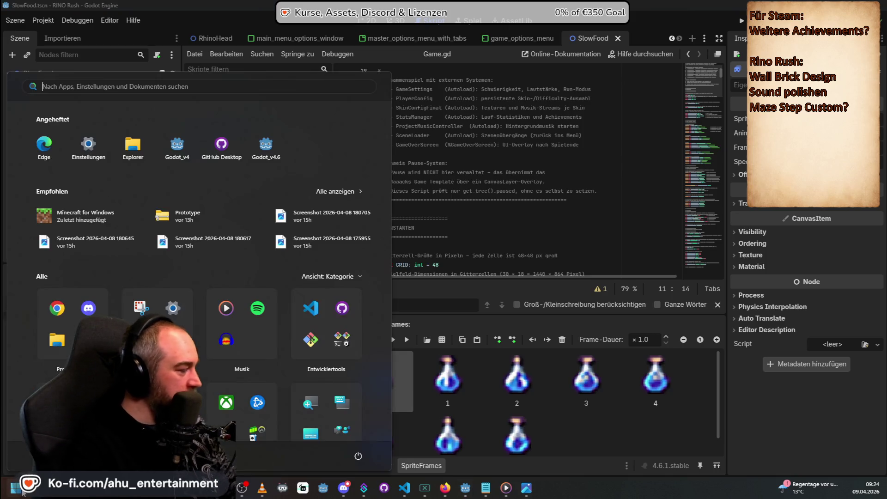
Step: Launch Adobe Photoshop 2026 via the Start menu search 'photo' and bring up the 252×32 px strip
text(photo)
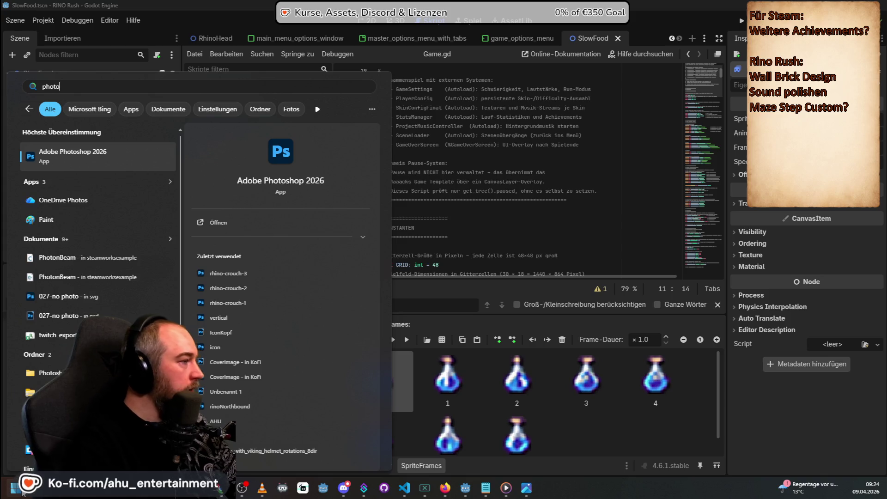
key(Return)
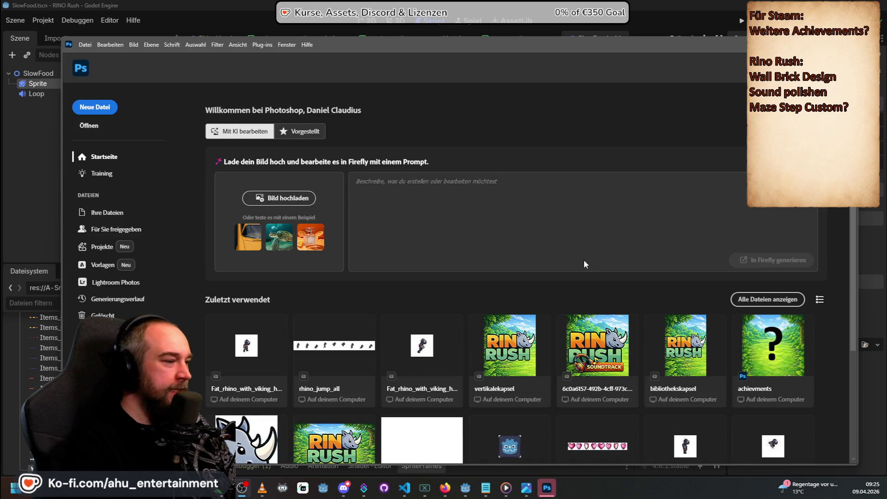
scroll(547, 260, down, 3)
scroll(547, 259, up, 2)
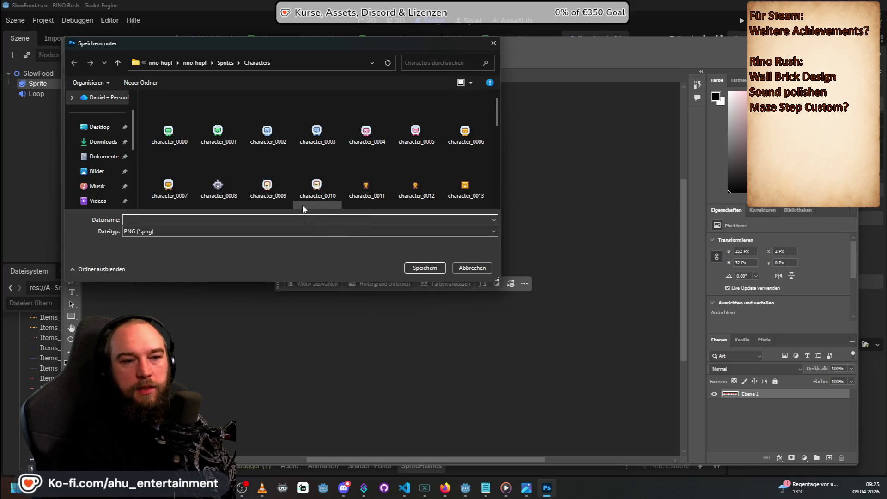
Step: Save the strip as break_item_32px PNG in GitHub > RinoRush > A-Snake-Original > Images
text(break)
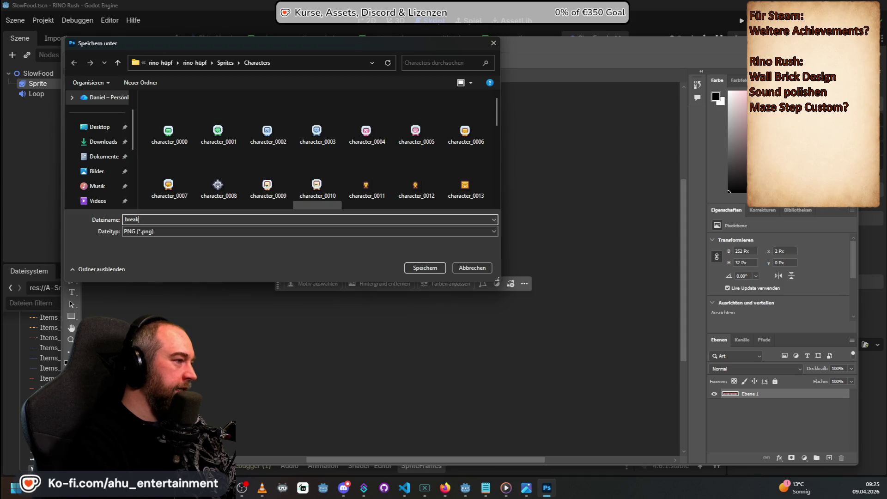
text(32px)
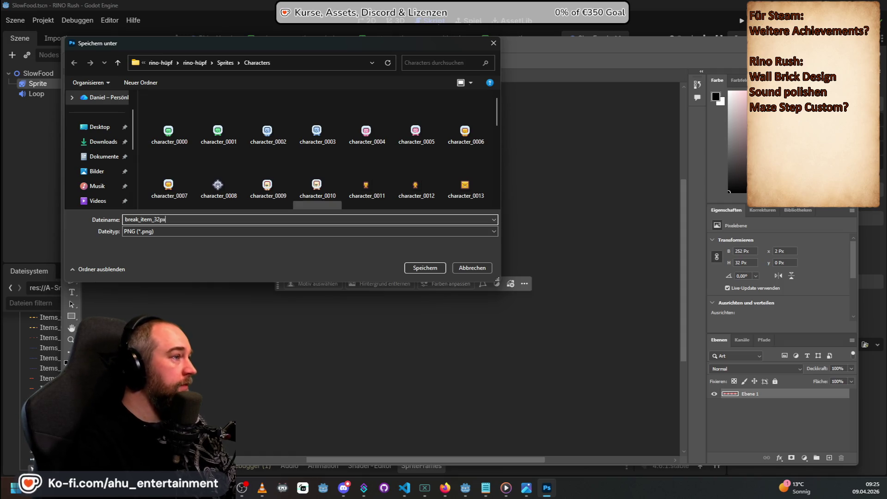
click(169, 62)
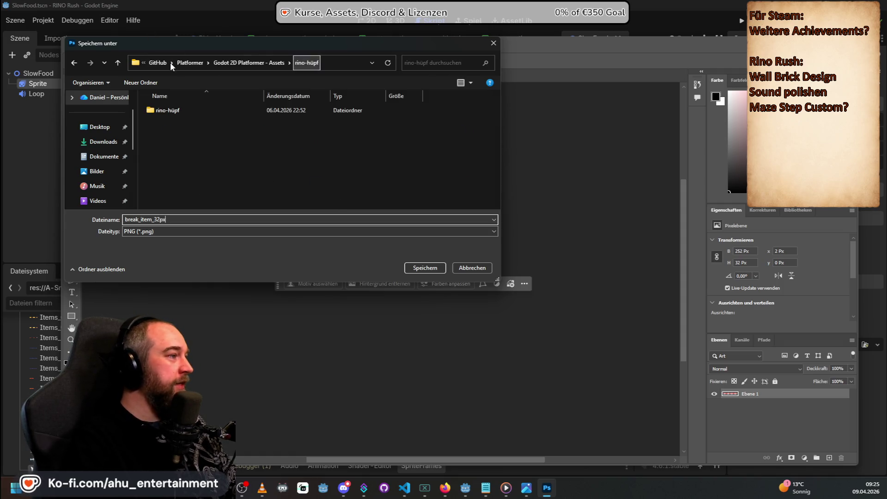
click(234, 65)
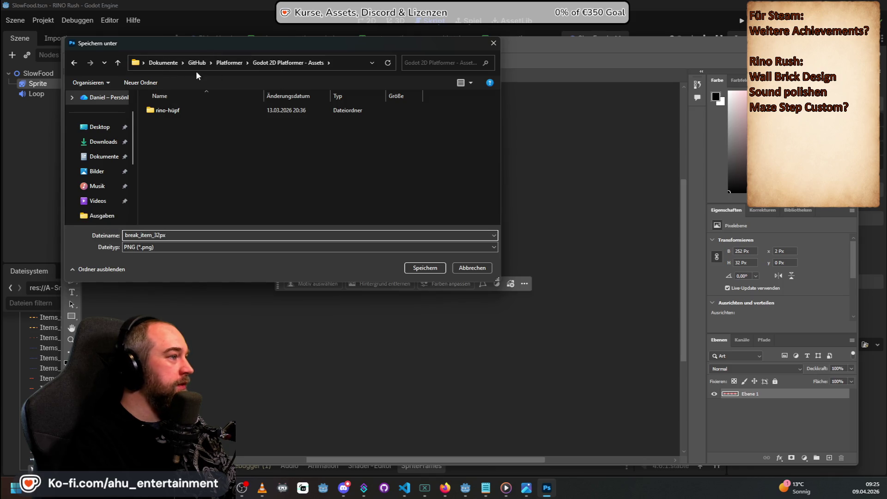
click(191, 64)
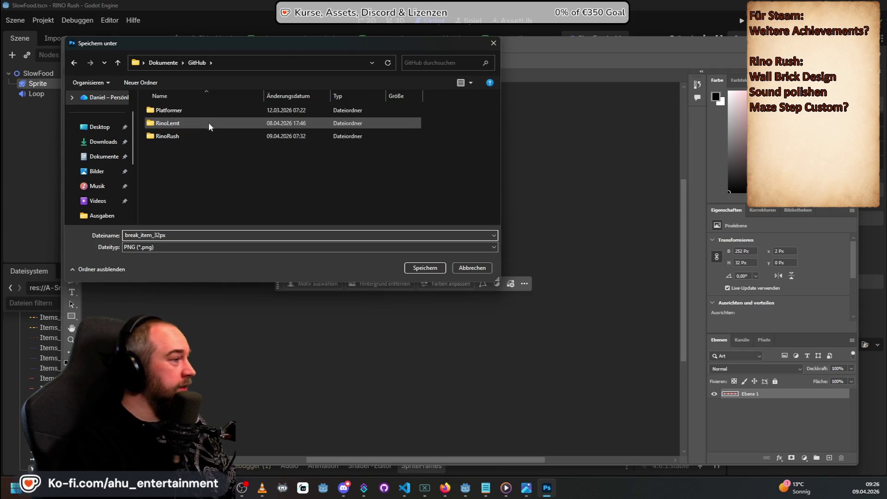
double_click(164, 134)
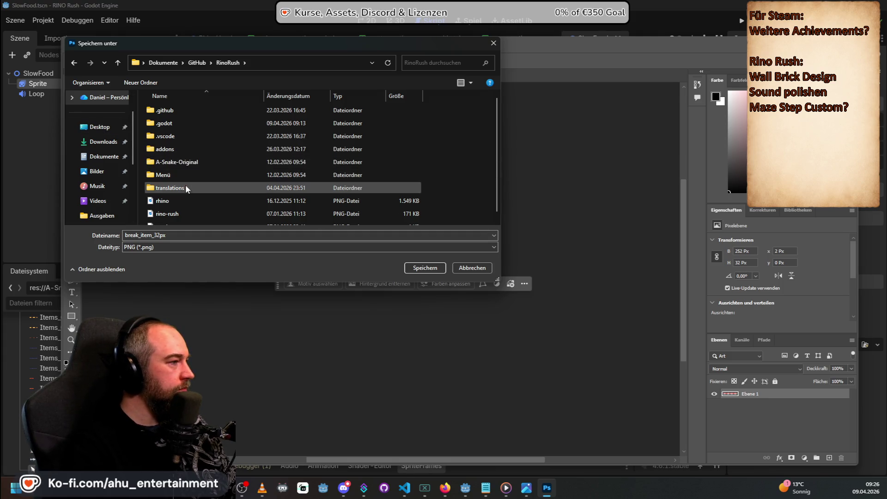
double_click(169, 162)
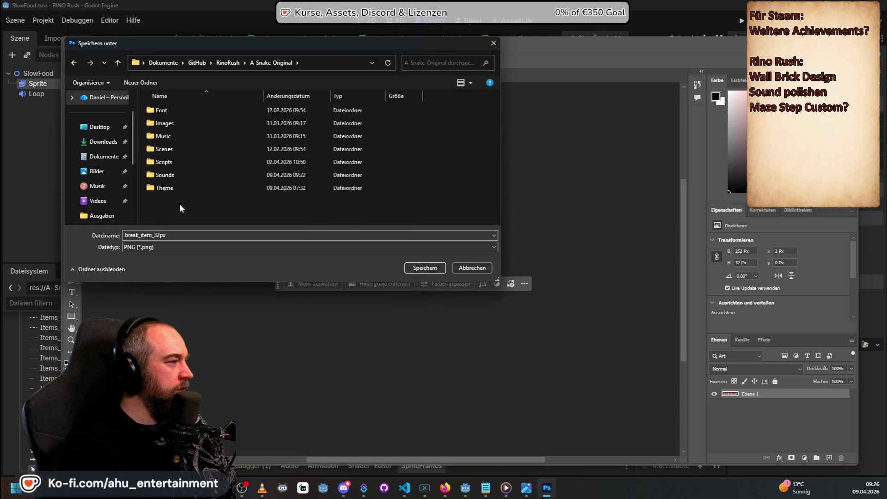
double_click(173, 122)
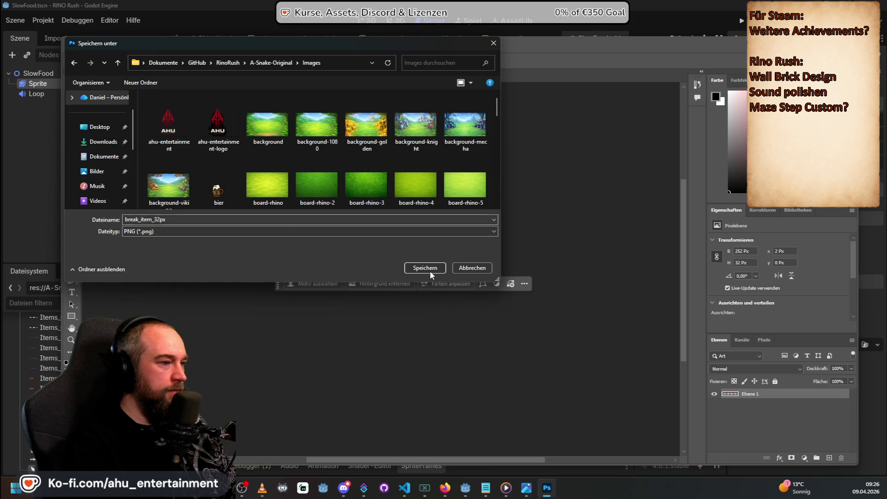
click(429, 272)
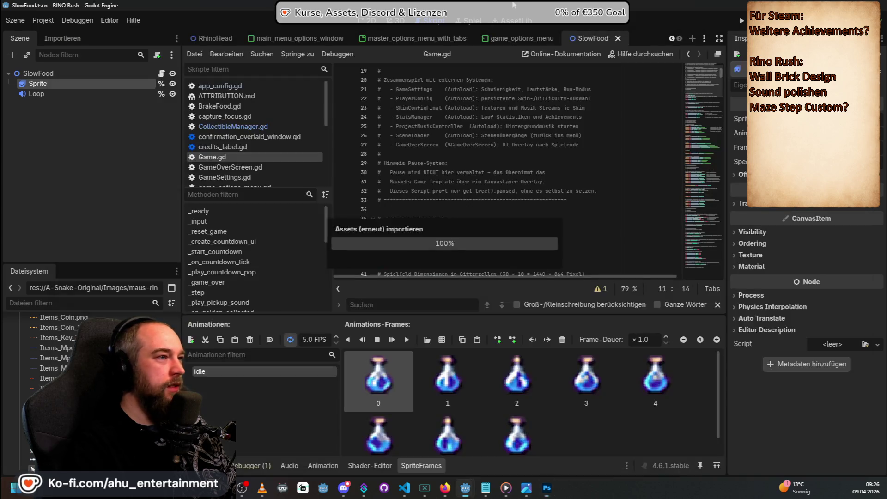
click(466, 33)
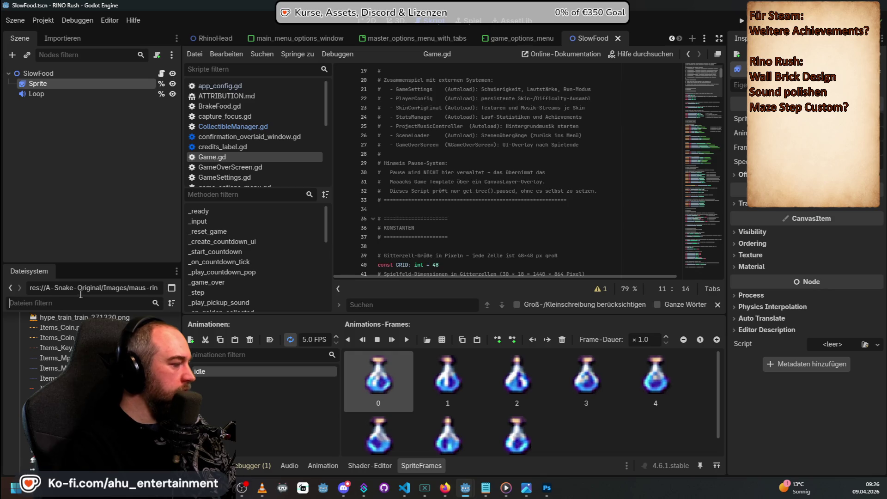
Step: Filter the FileSystem dock by 'break', then 'slow' to check the break_item and SlowFood files
text(break)
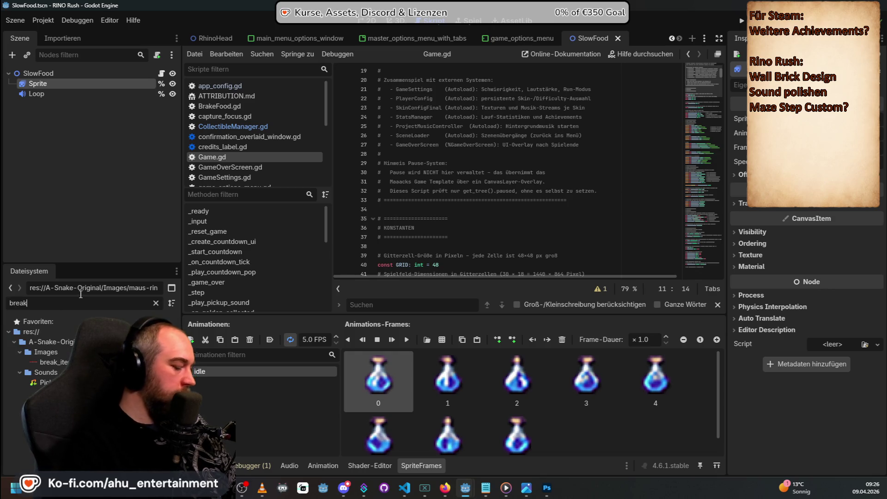
key(BackSpace)
key(BackSpace)
key(BackSpace)
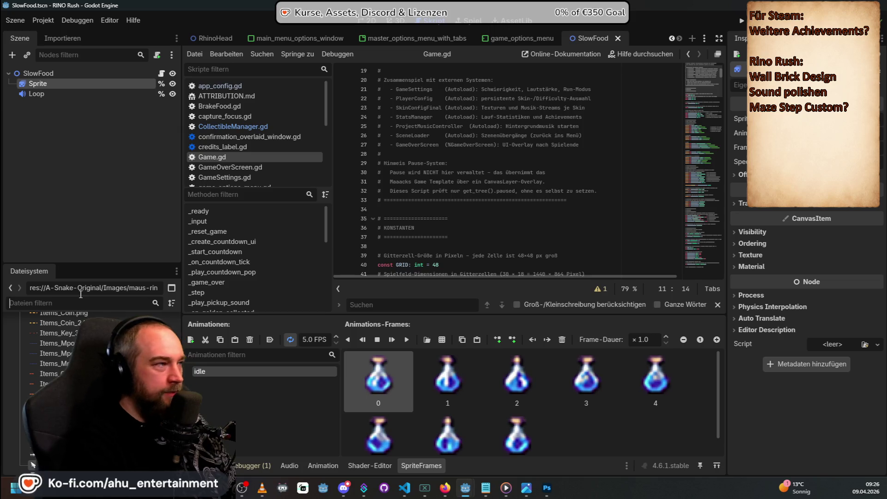
text(sk)
key(BackSpace)
text(low)
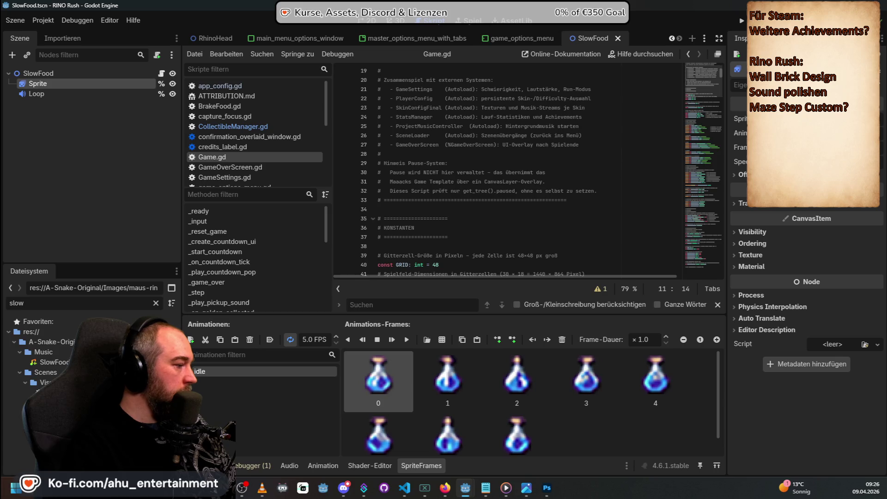
right_click(80, 393)
key(Escape)
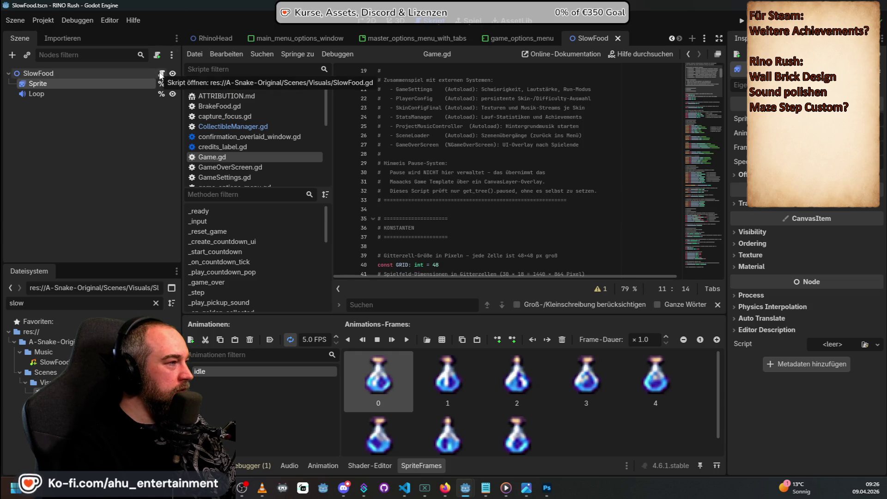
Step: Replace the filter with 'pick' and open the GoldenFood script
drag(60, 302, 9, 298)
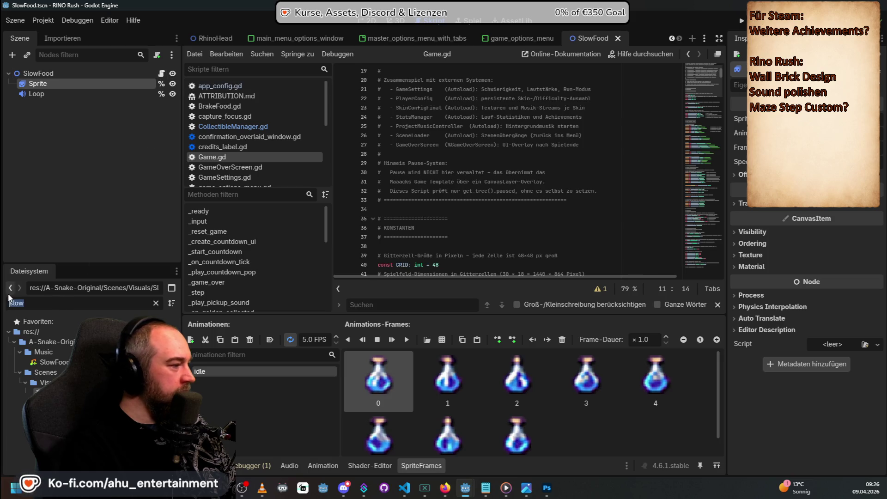
text(pick)
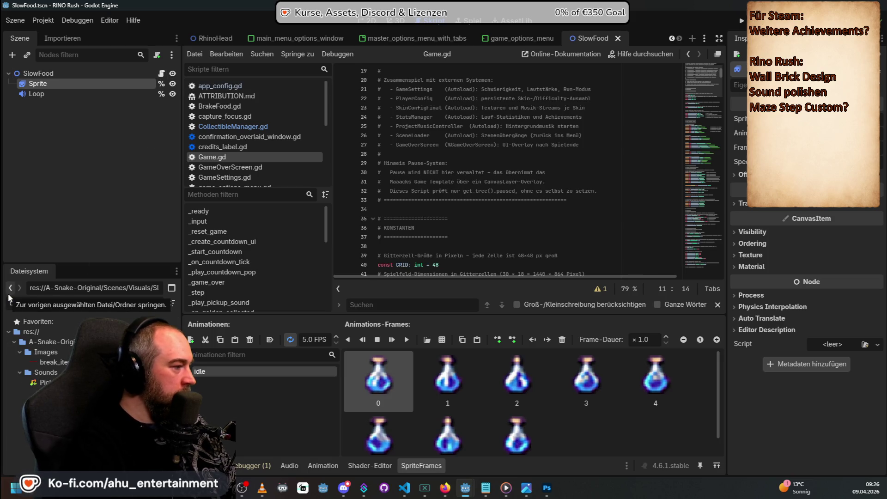
key(BackSpace)
key(BackSpace)
key(BackSpace)
key(BackSpace)
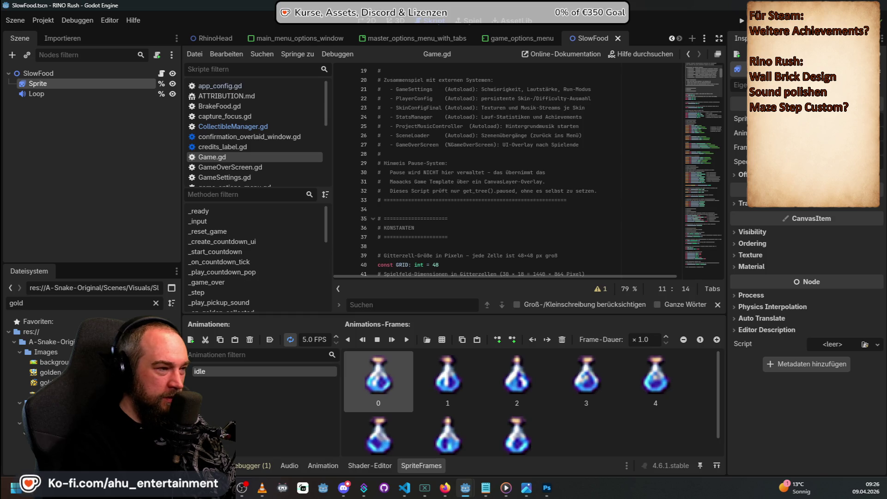
double_click(51, 435)
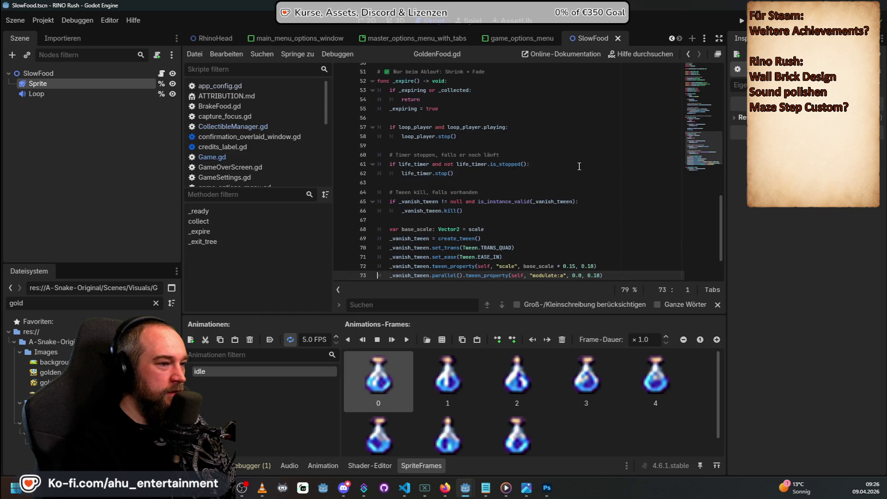
Step: Open the GoldenFood scene from the FileSystem dock
scroll(580, 175, down, 2)
scroll(586, 225, up, 9)
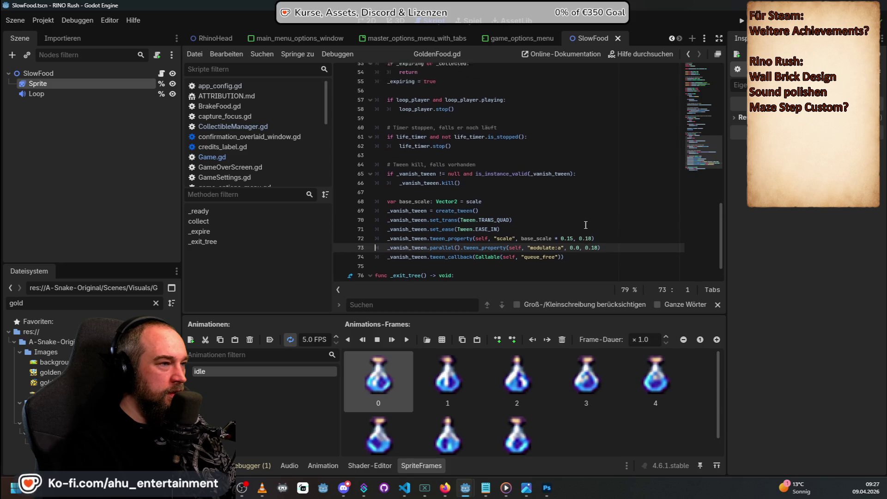
scroll(588, 229, up, 1)
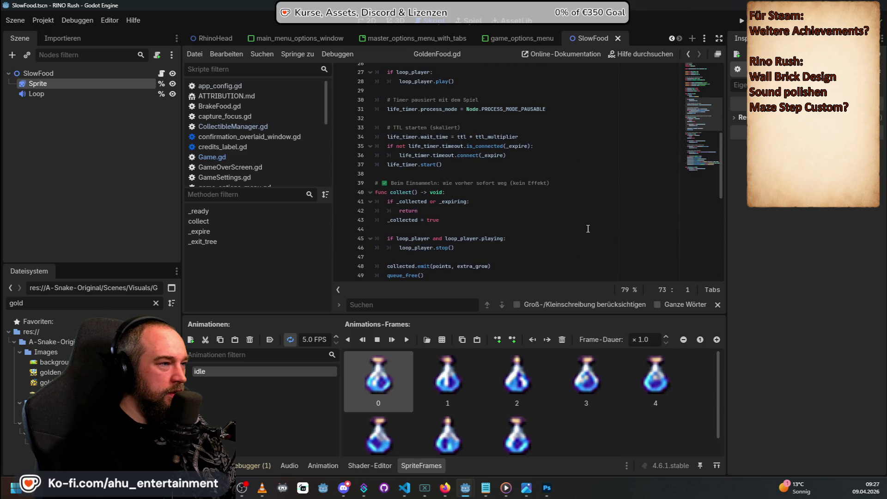
scroll(588, 230, up, 9)
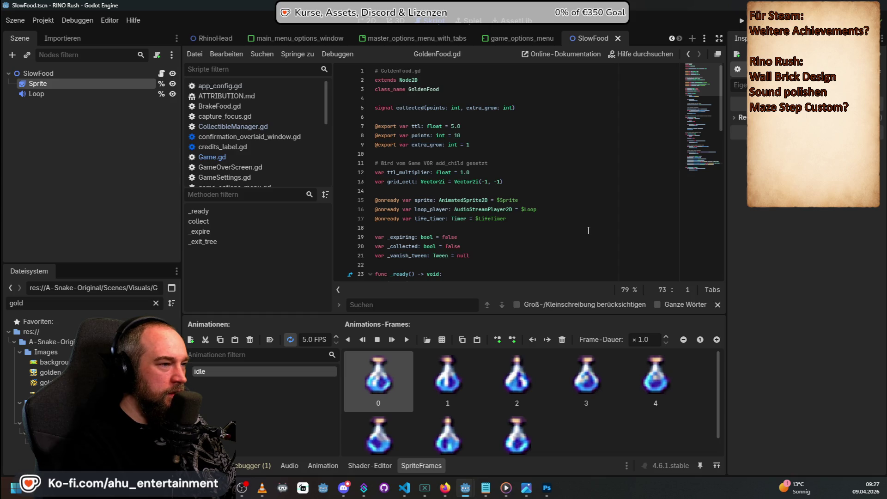
scroll(588, 230, down, 6)
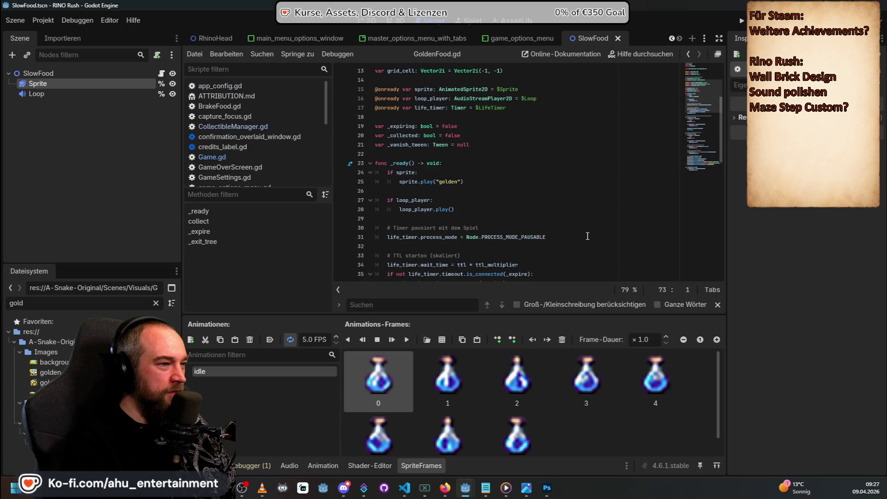
scroll(587, 236, down, 13)
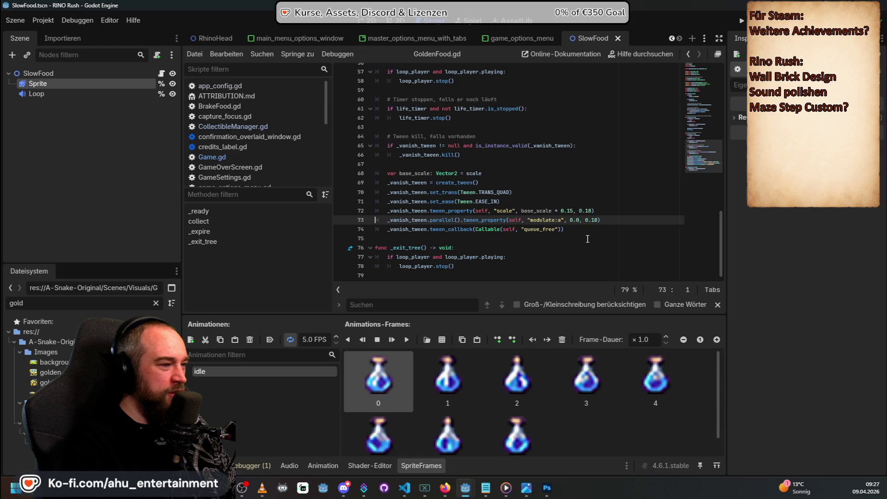
double_click(16, 303)
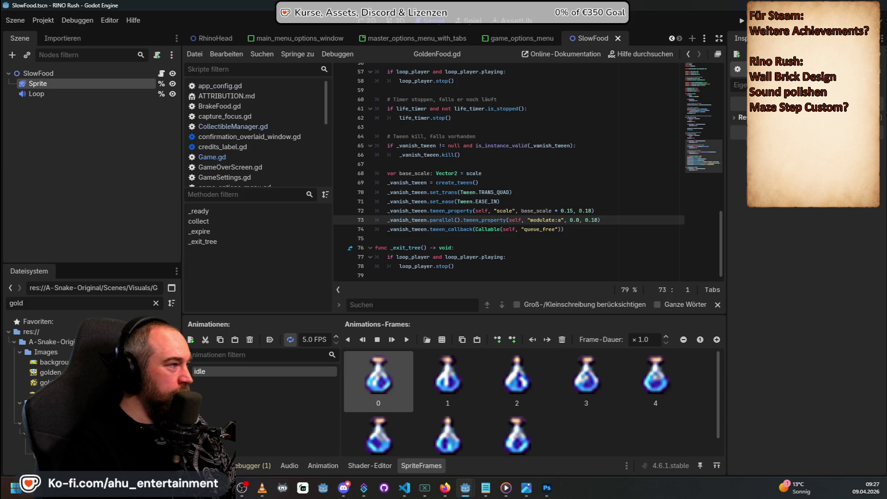
double_click(49, 372)
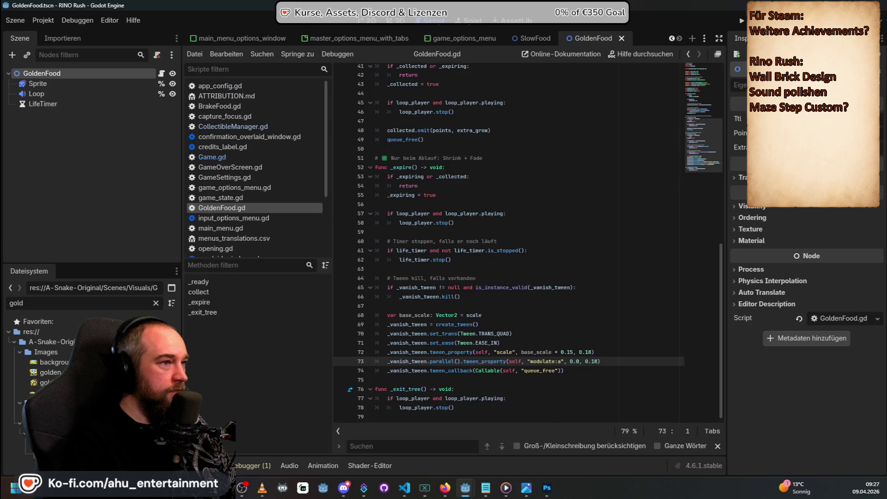
Step: Inspect GoldenFood's Sprite star frames, LifeTimer, Loop sound and root node
click(52, 86)
click(49, 104)
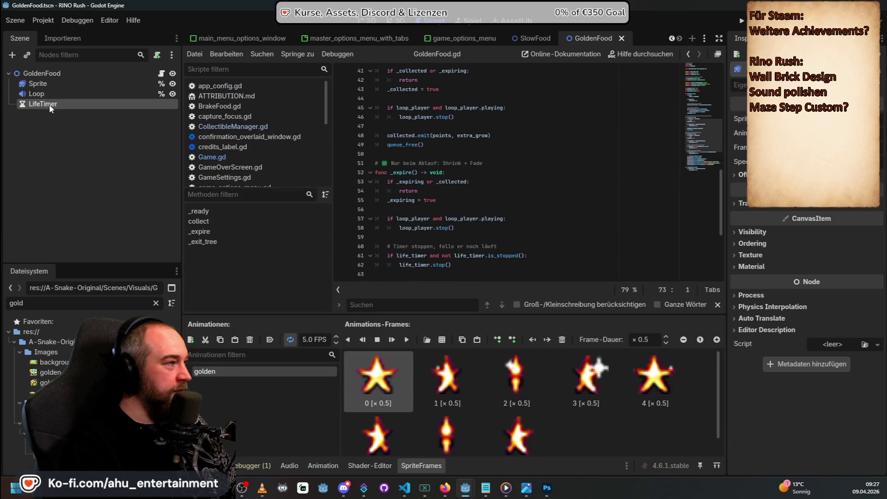
click(52, 96)
click(57, 76)
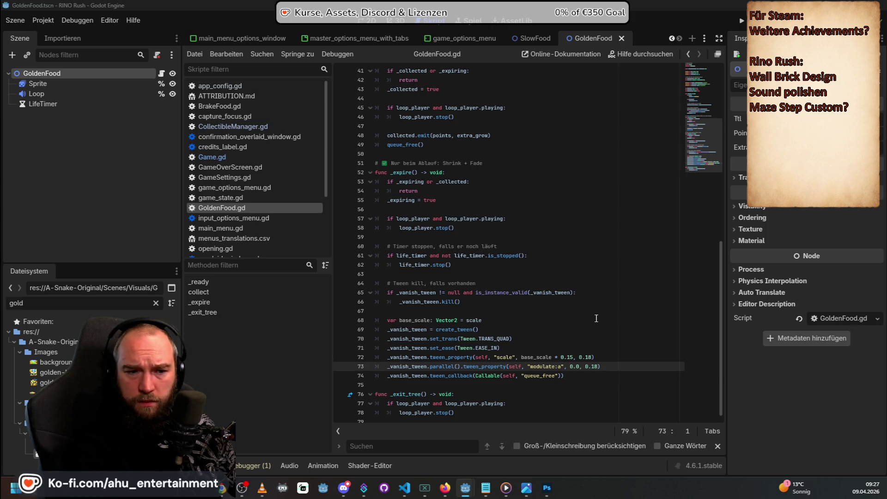
Step: Read the collect and expire code in GoldenFood.gd
key(alt+Tab)
key(alt+Tab)
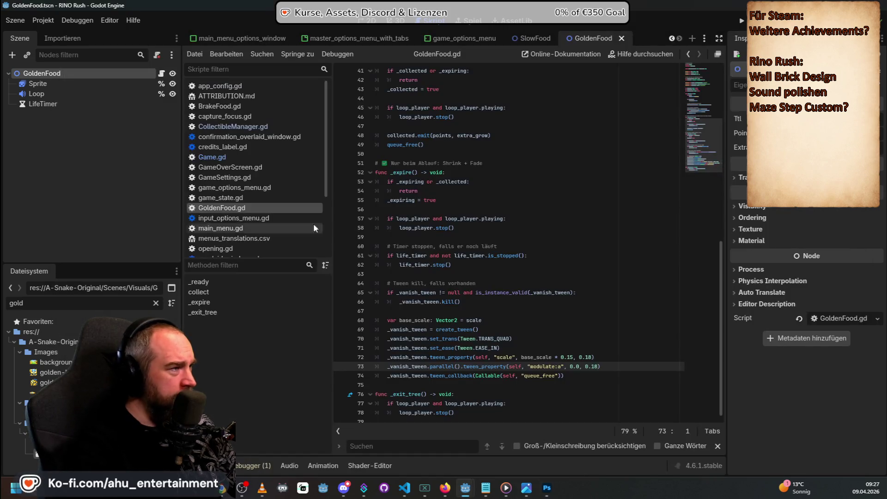
mouse_move(446, 111)
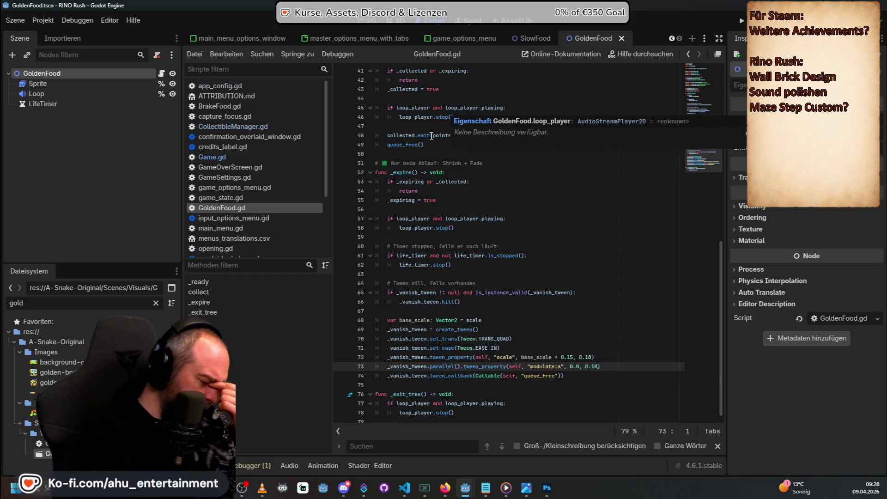
mouse_move(432, 135)
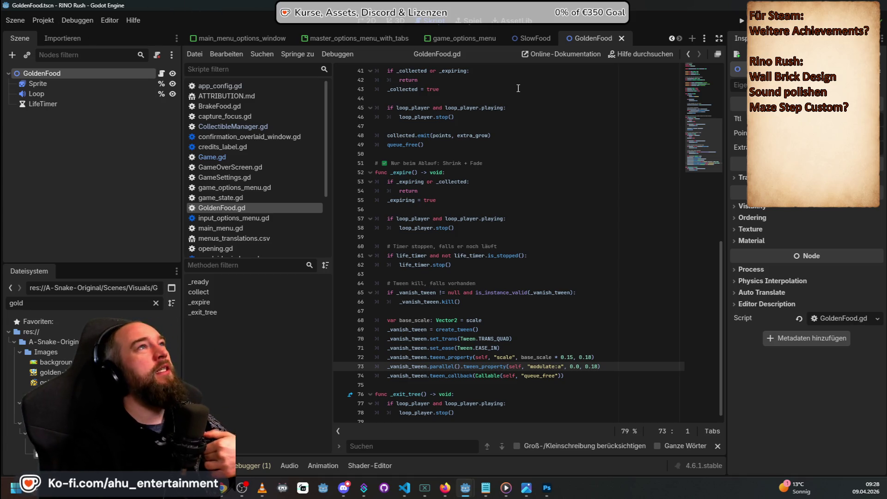
scroll(265, 213, down, 4)
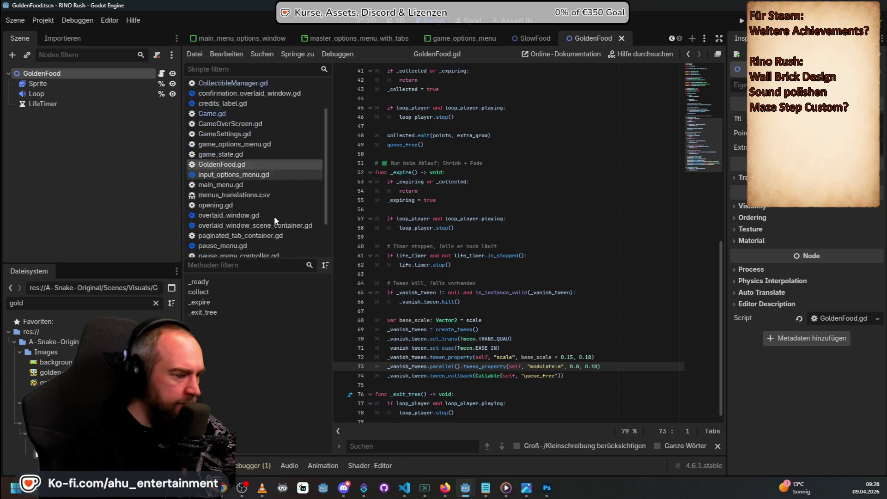
scroll(257, 210, up, 4)
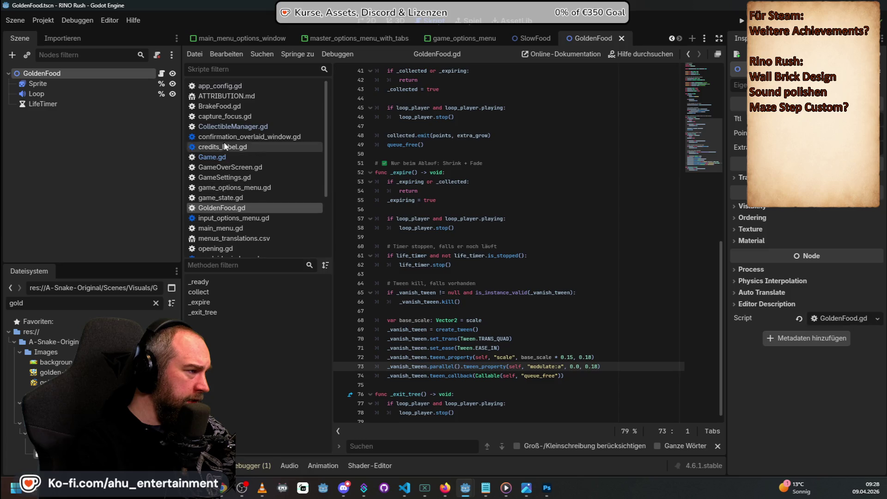
click(240, 126)
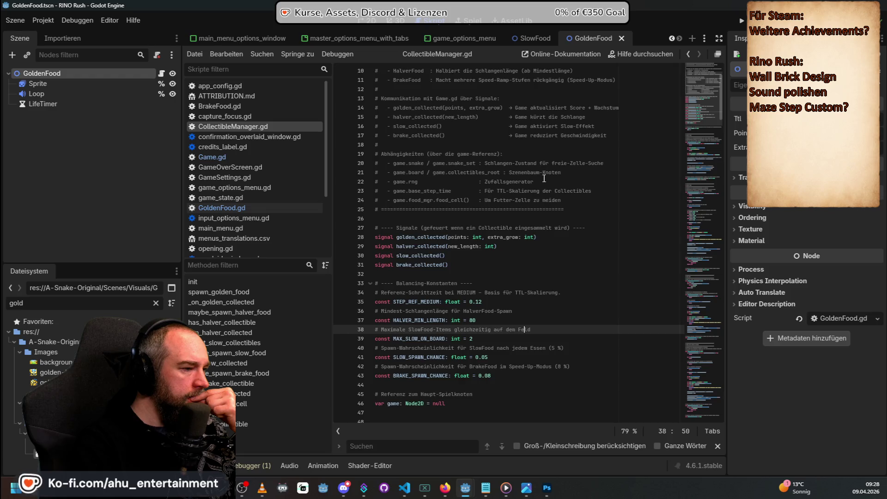
Step: Scroll CollectibleManager.gd down to find_free_cell, cell_has_collectible and clear_all
scroll(542, 181, down, 4)
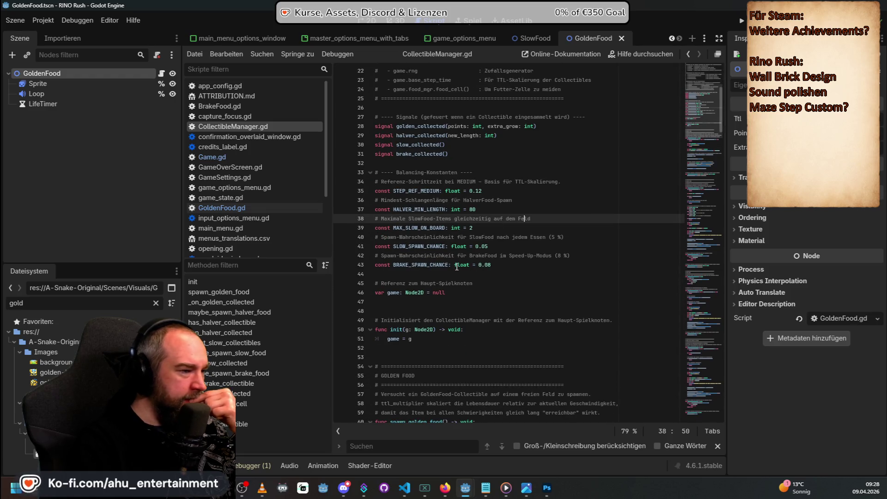
scroll(467, 264, down, 7)
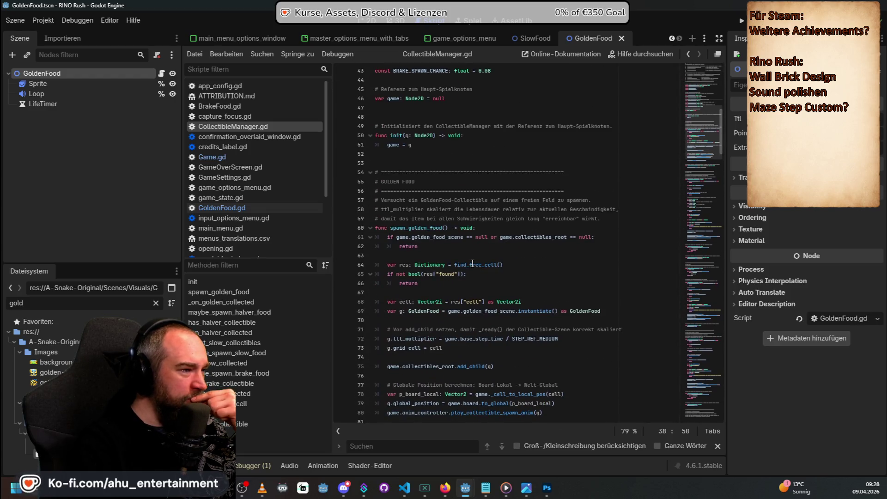
scroll(476, 262, down, 13)
scroll(481, 260, down, 13)
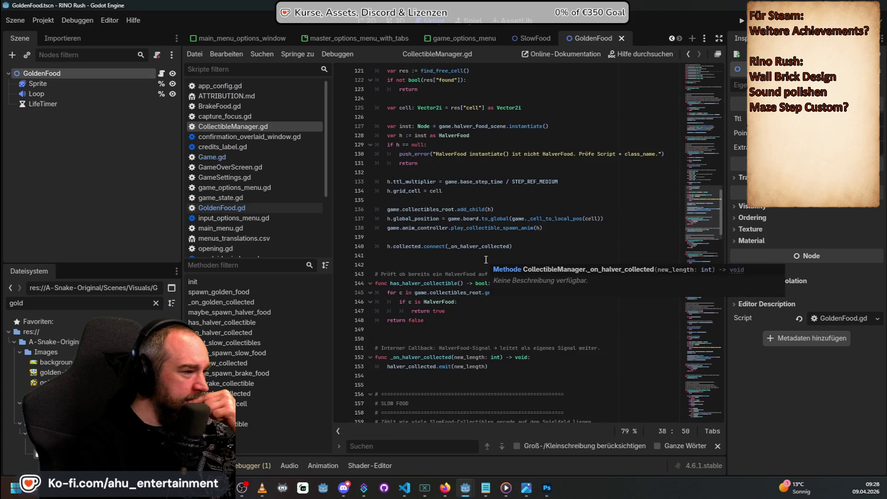
scroll(486, 259, up, 7)
scroll(495, 254, down, 8)
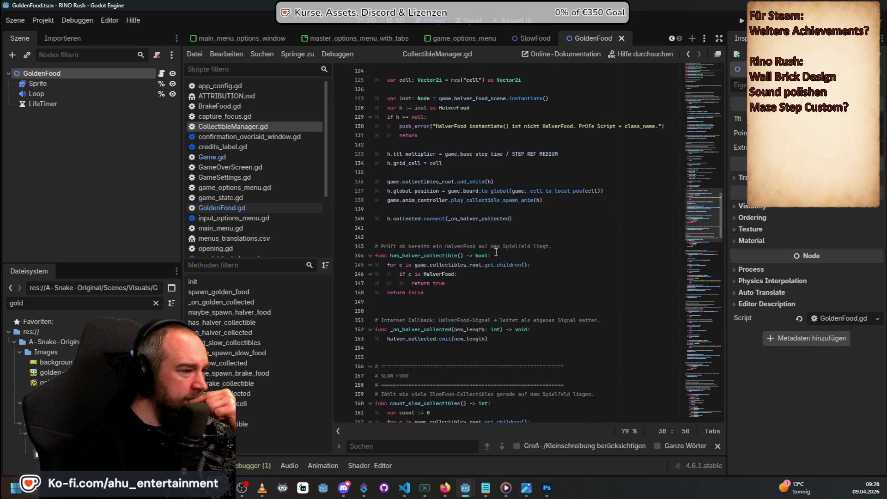
scroll(495, 252, down, 11)
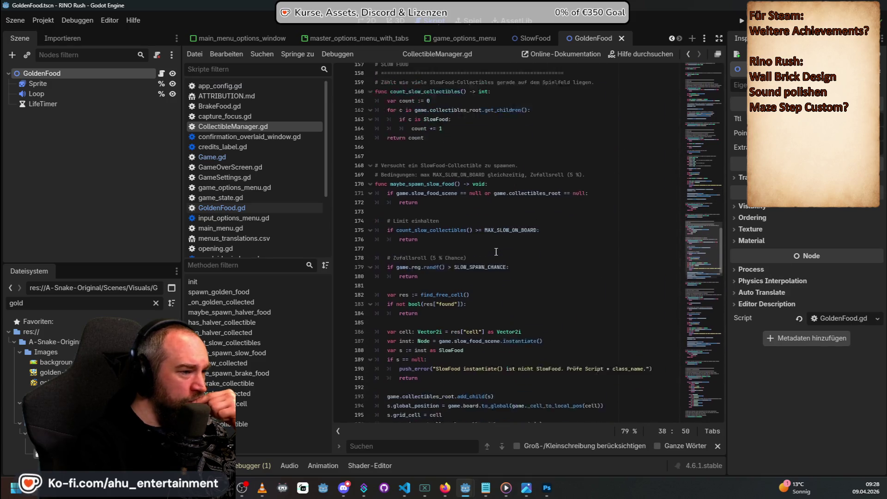
scroll(493, 267, down, 3)
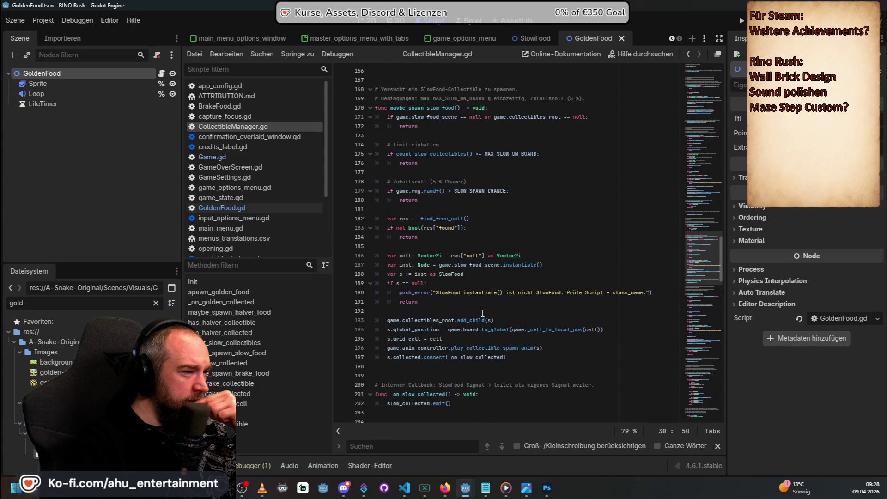
scroll(482, 313, down, 3)
scroll(492, 274, down, 1)
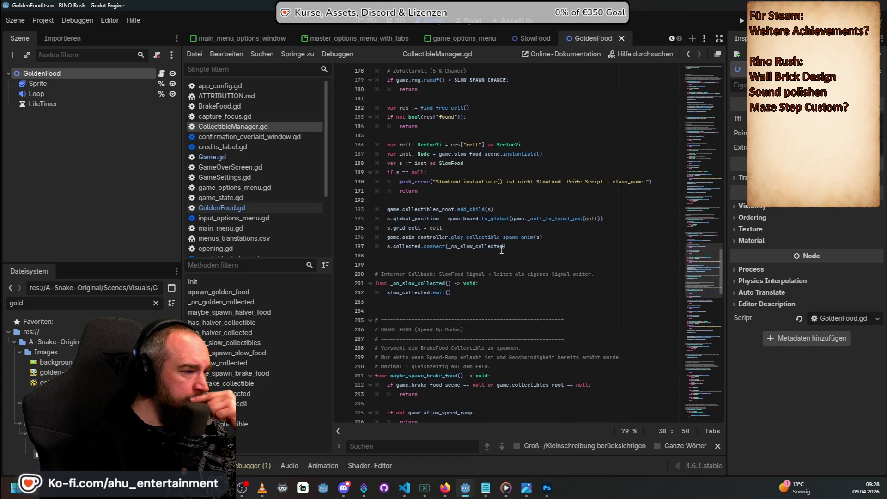
scroll(471, 272, down, 2)
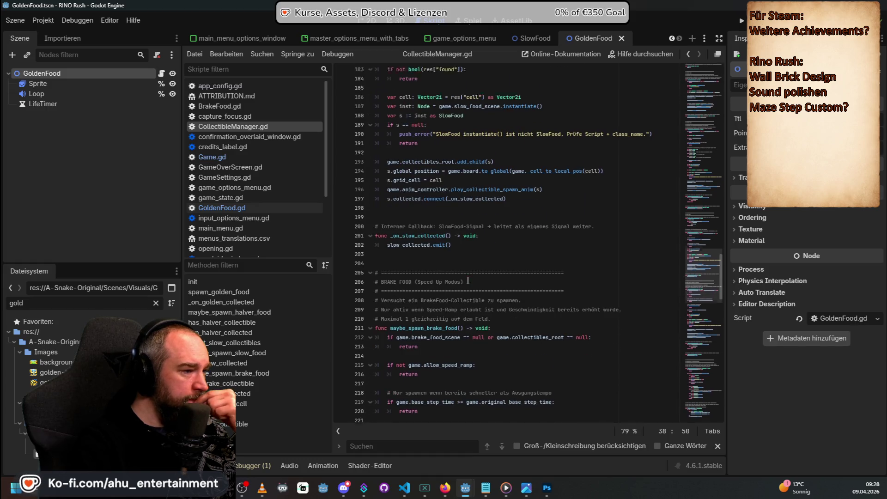
scroll(492, 217, down, 3)
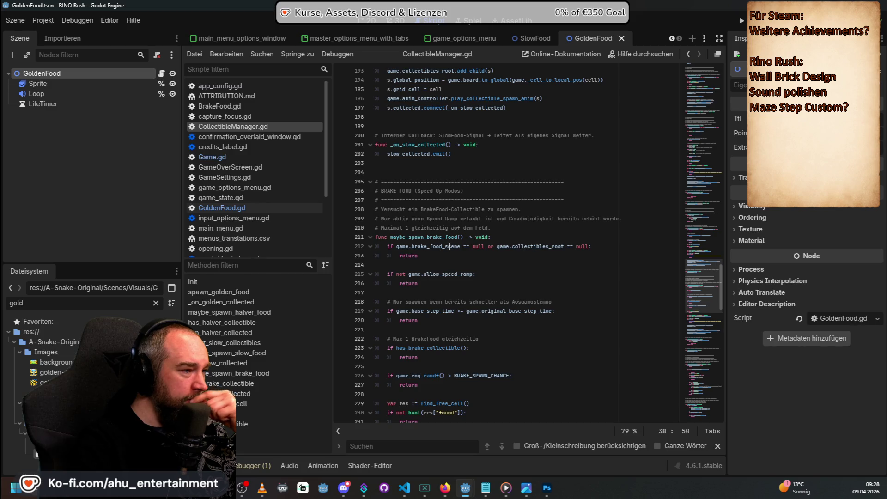
scroll(446, 238, down, 2)
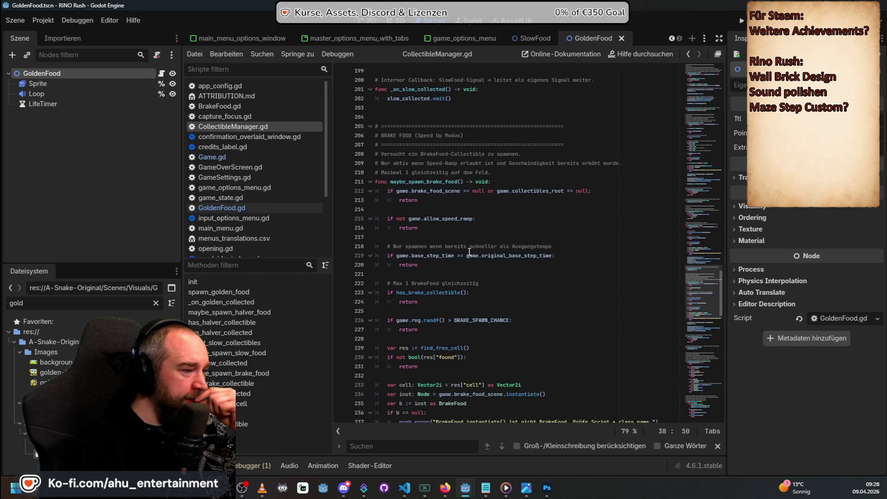
scroll(469, 252, down, 3)
scroll(470, 252, down, 3)
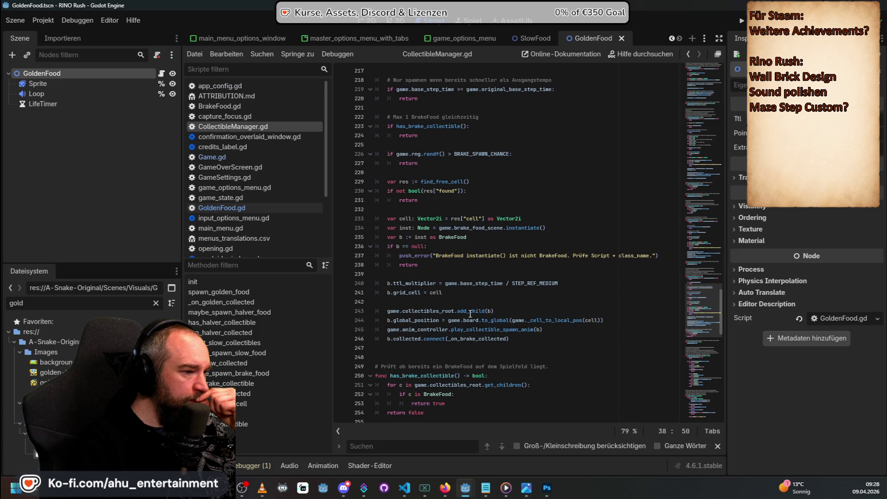
scroll(501, 305, down, 2)
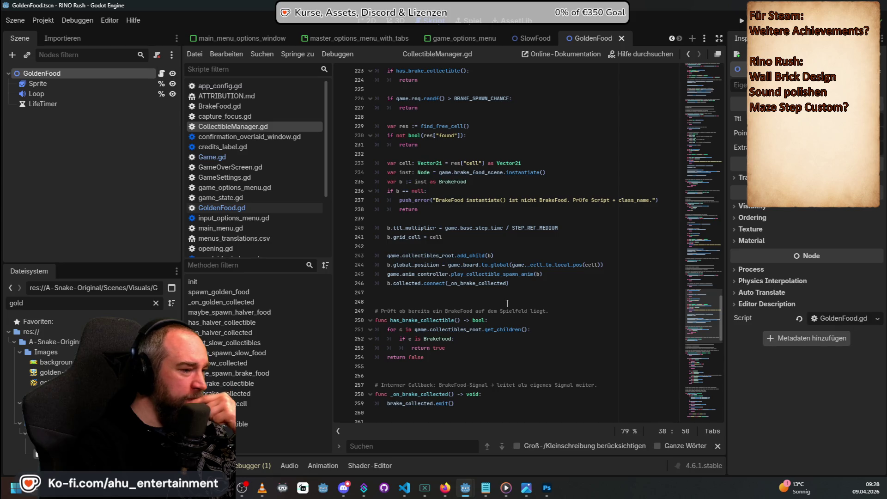
scroll(507, 304, down, 3)
scroll(502, 311, down, 5)
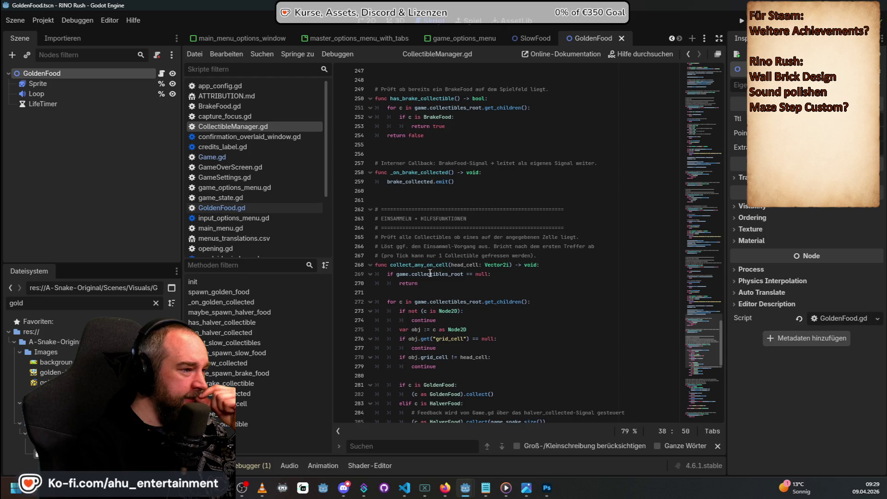
scroll(537, 291, down, 2)
scroll(537, 291, down, 3)
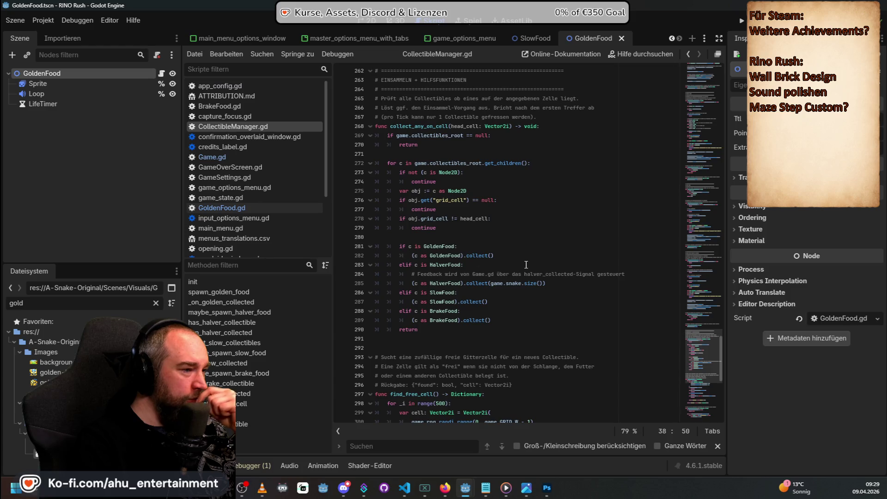
scroll(496, 284, down, 2)
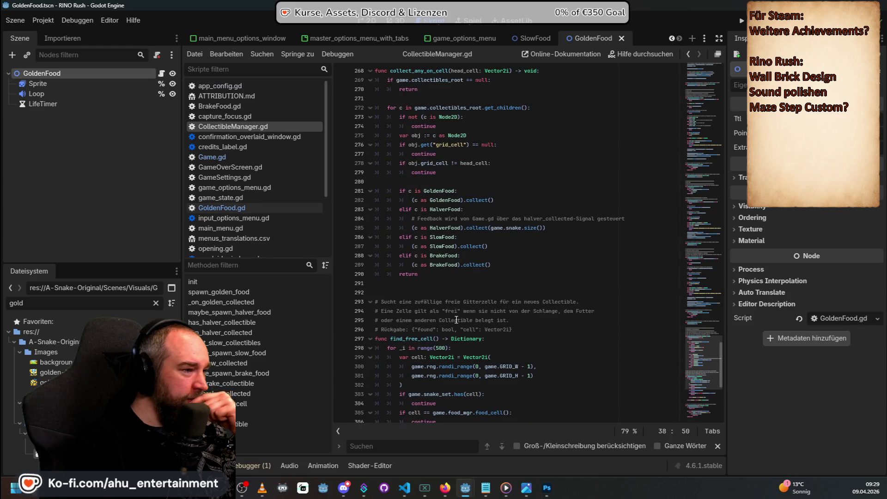
scroll(545, 266, down, 3)
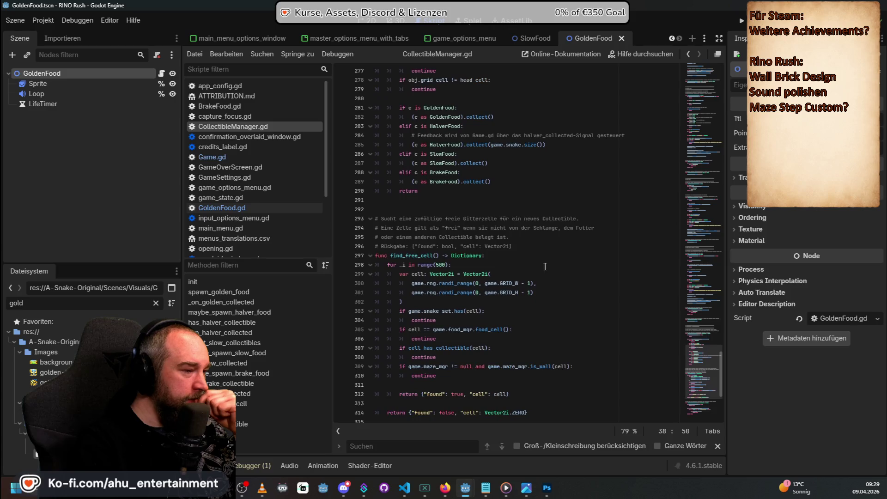
scroll(552, 255, down, 3)
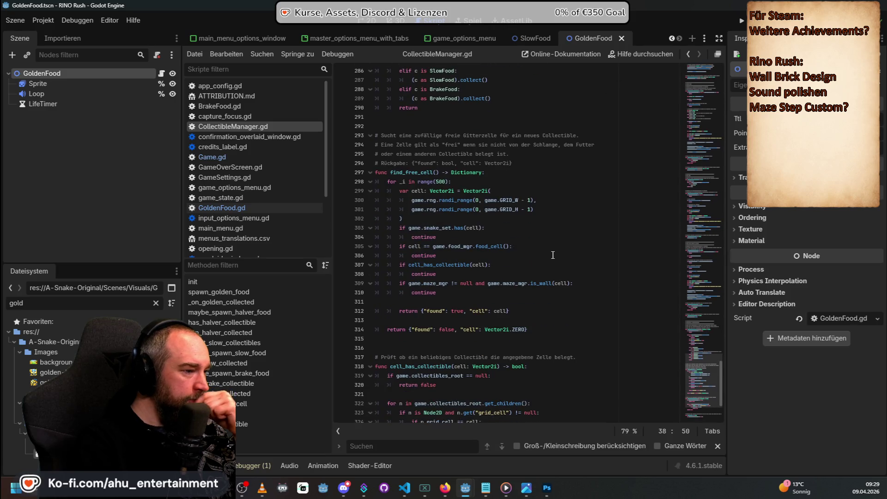
scroll(552, 255, down, 4)
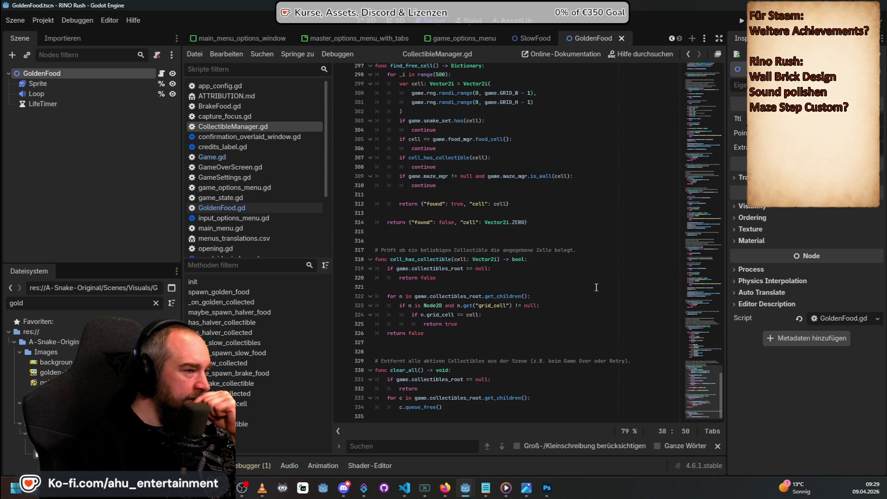
Step: Review CollectibleManager.gd's spawning code, including the halver spawn section
scroll(596, 287, up, 15)
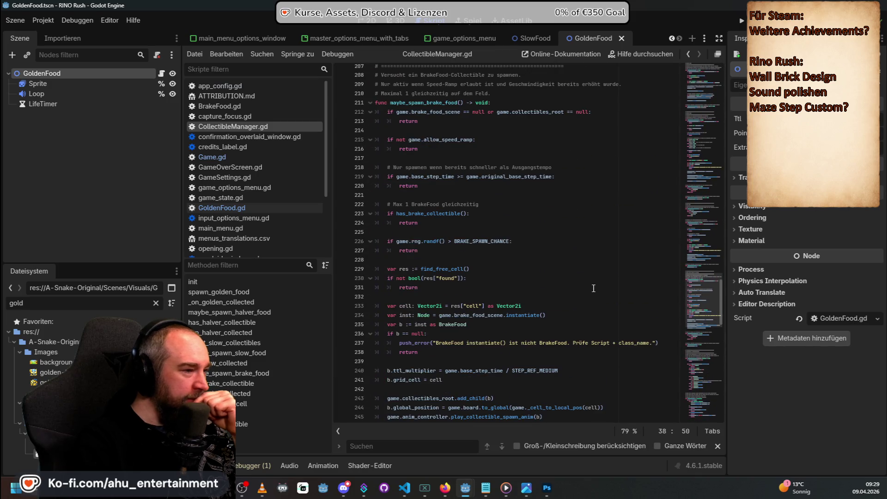
scroll(593, 288, up, 7)
scroll(439, 242, up, 5)
scroll(462, 271, up, 6)
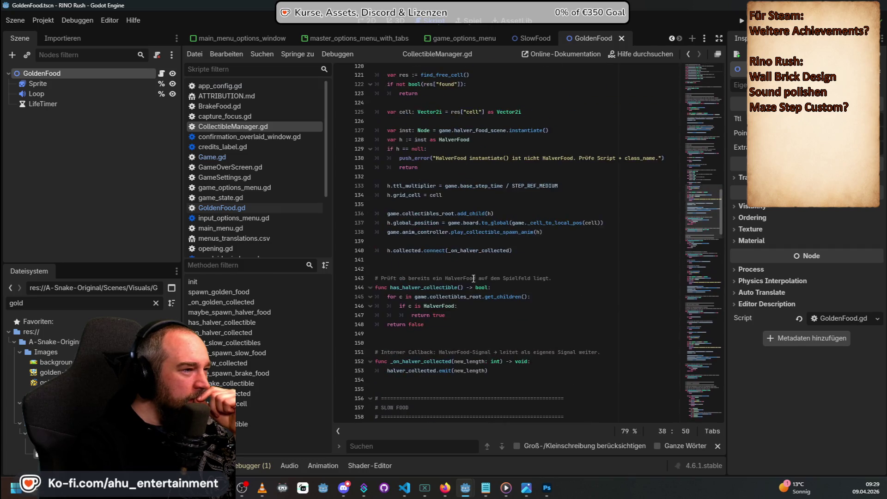
scroll(482, 282, up, 4)
scroll(439, 215, down, 2)
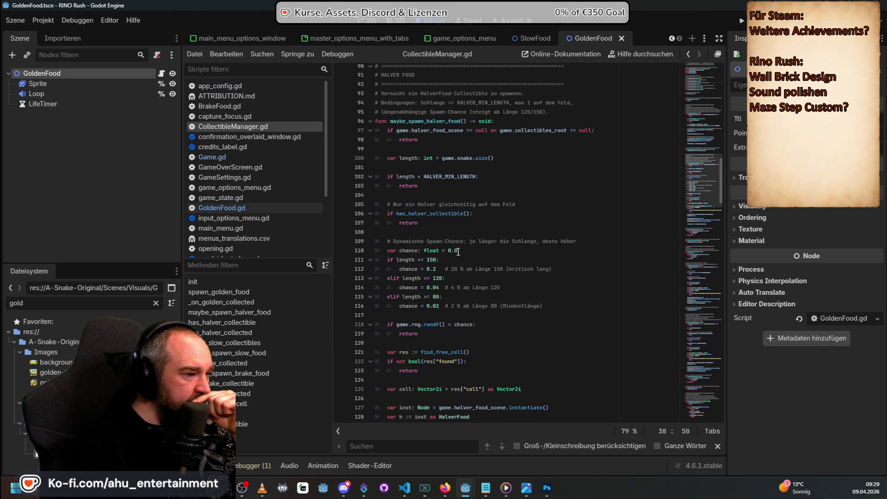
scroll(457, 252, down, 1)
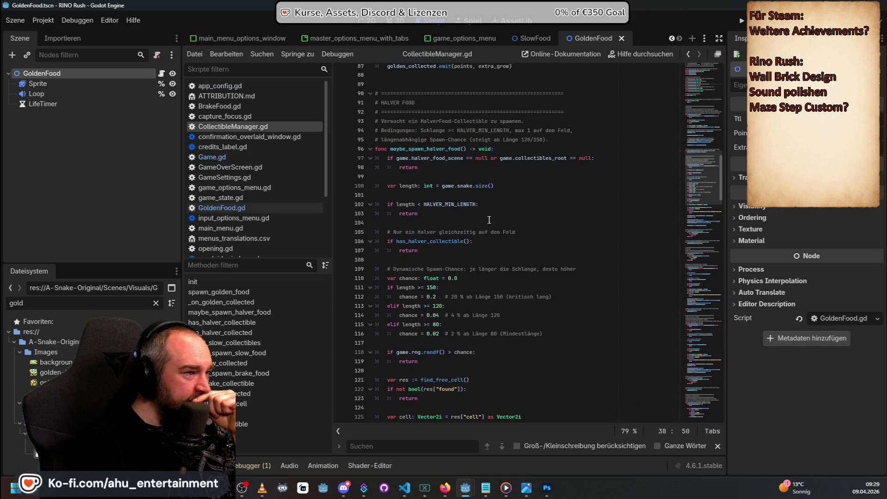
scroll(458, 222, down, 1)
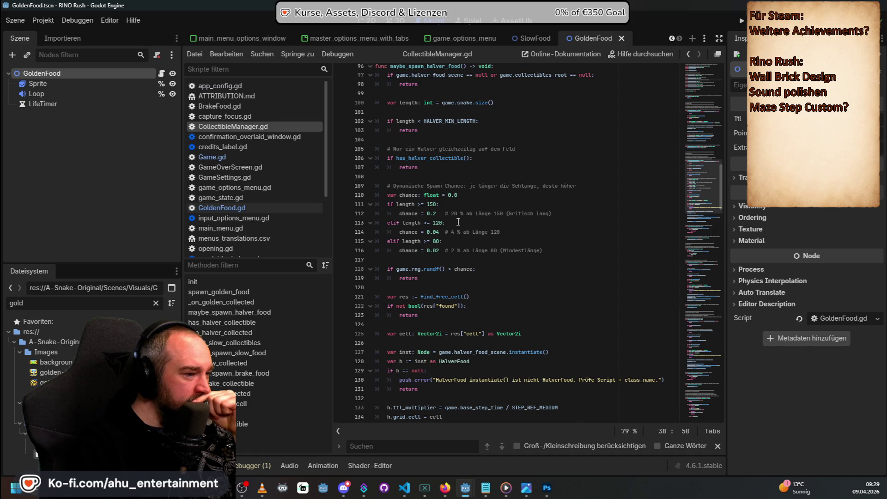
scroll(457, 222, down, 4)
scroll(458, 222, down, 6)
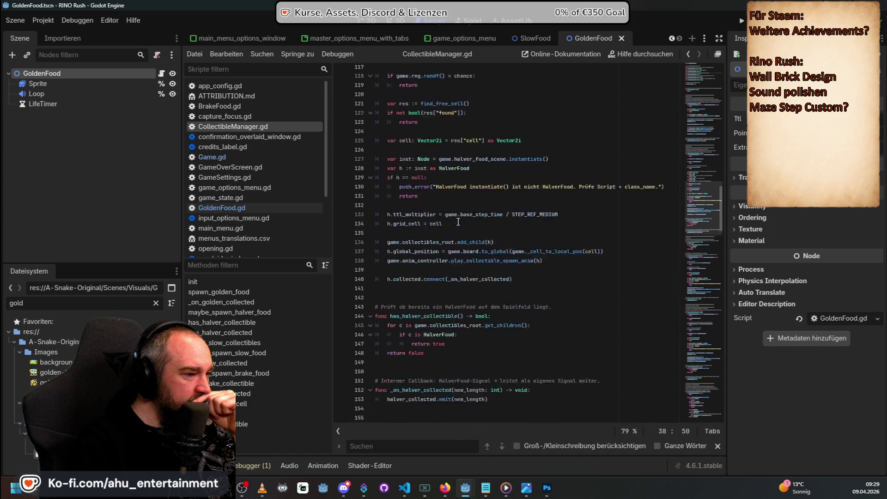
scroll(508, 275, down, 6)
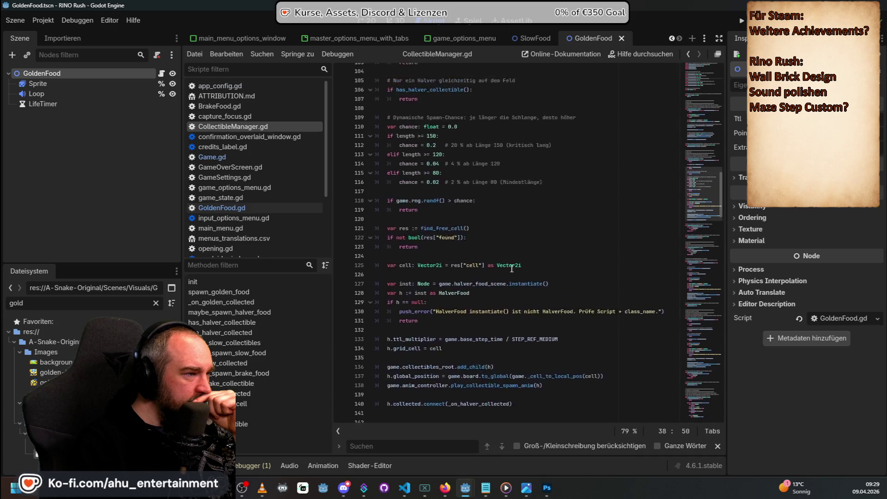
scroll(512, 250, down, 7)
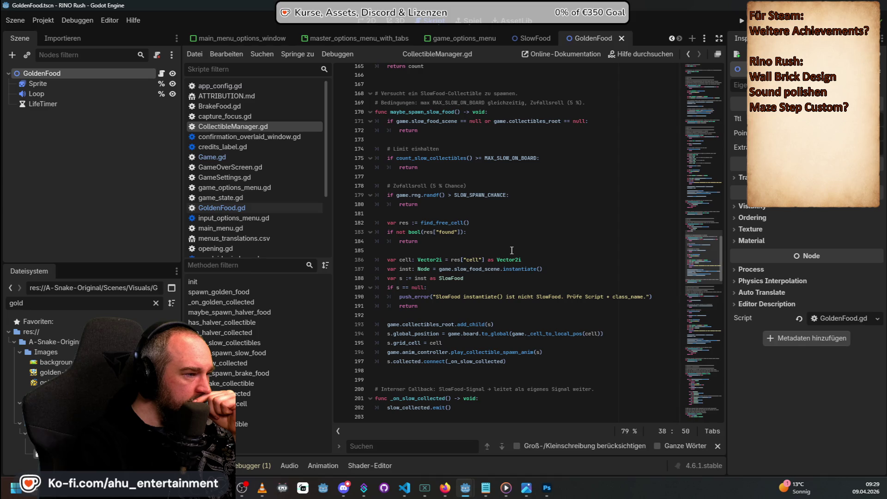
scroll(512, 250, up, 20)
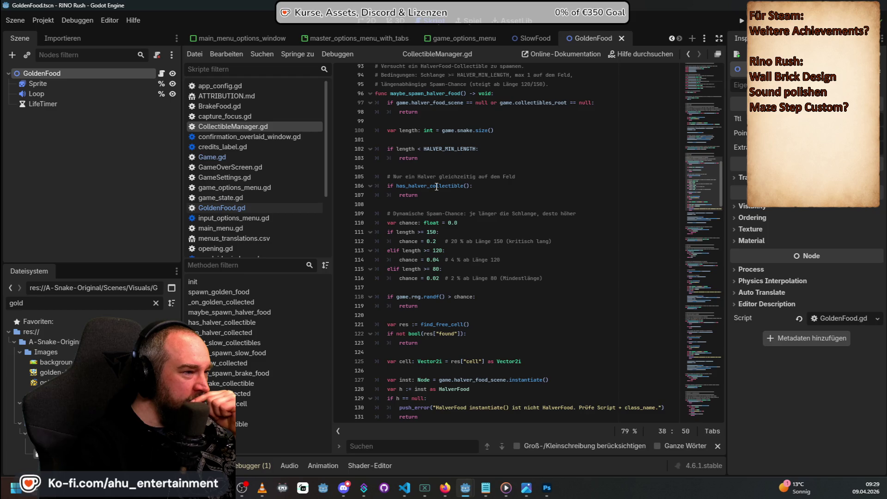
mouse_move(437, 186)
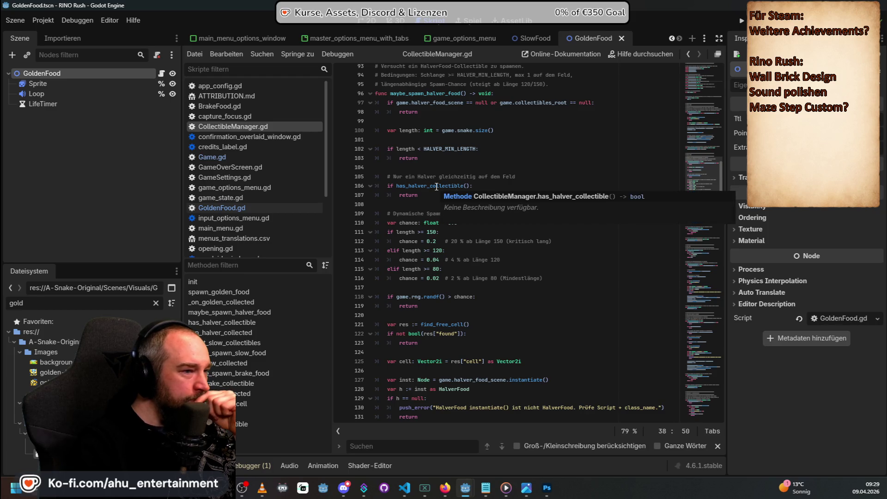
scroll(493, 336, up, 2)
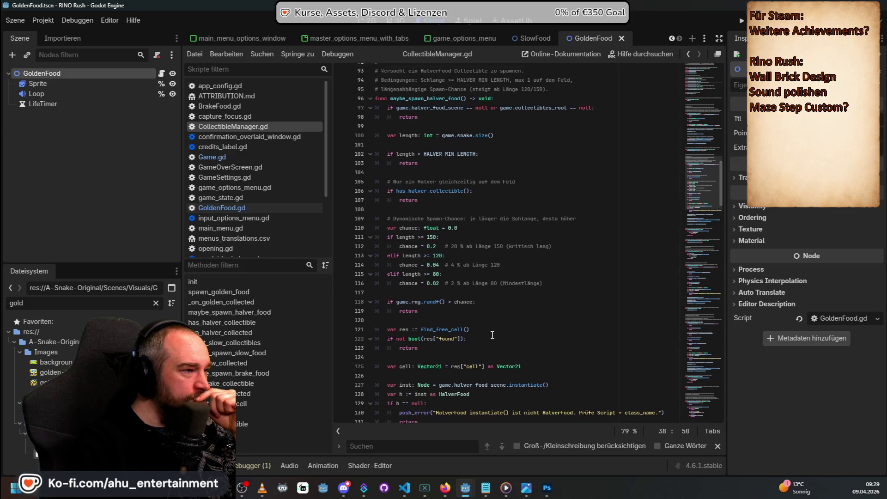
scroll(492, 336, up, 6)
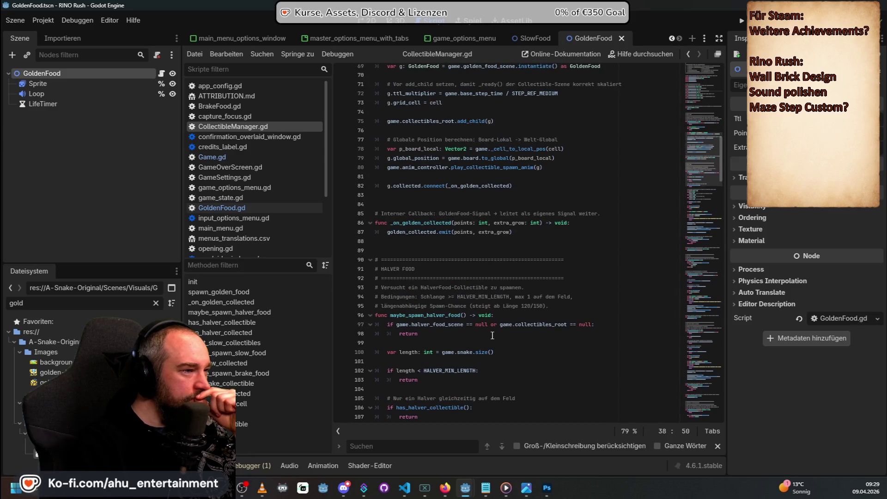
scroll(492, 336, down, 5)
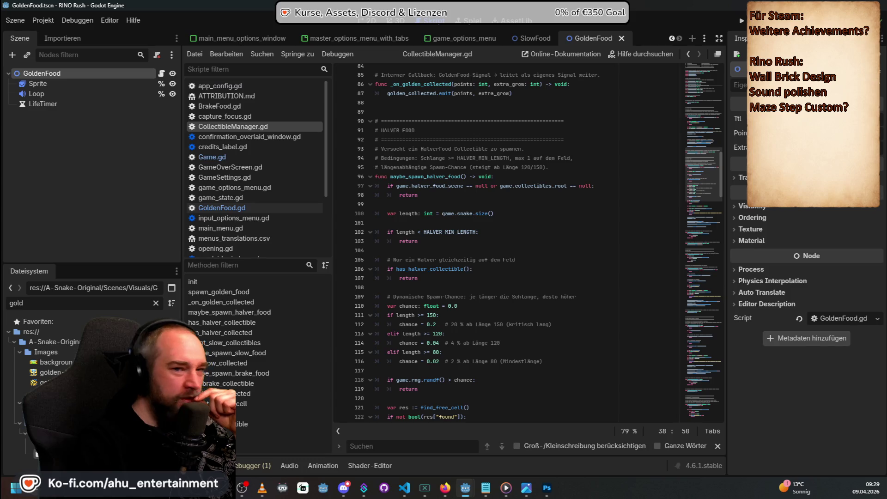
scroll(581, 276, up, 20)
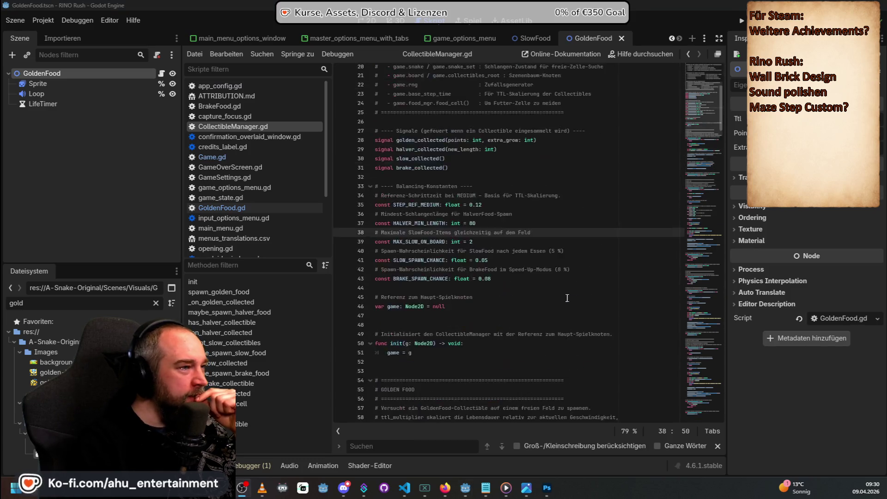
scroll(581, 276, down, 3)
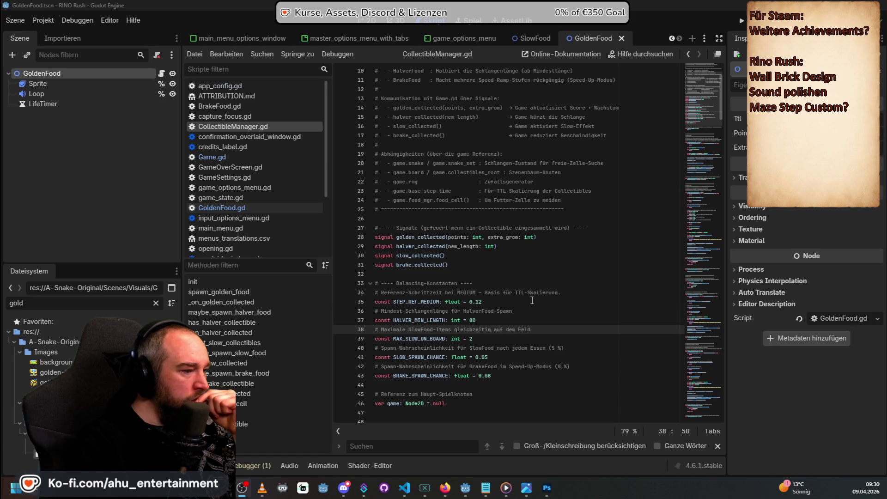
scroll(532, 300, down, 12)
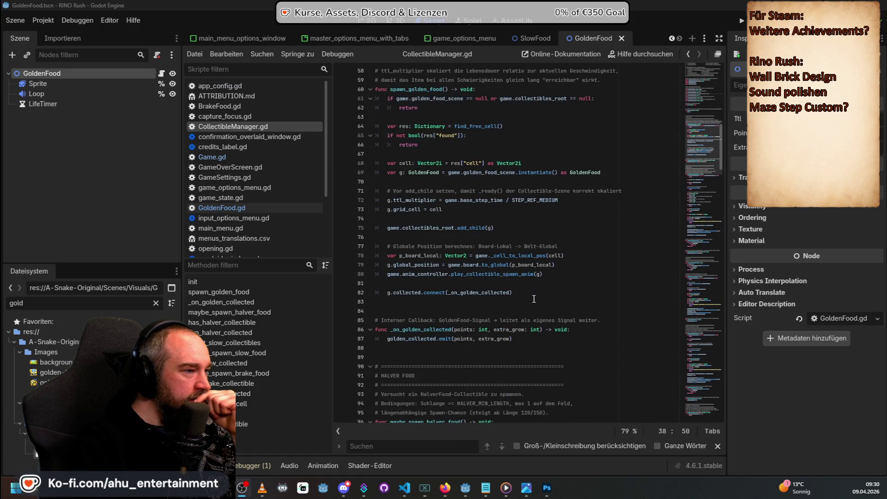
scroll(533, 299, down, 4)
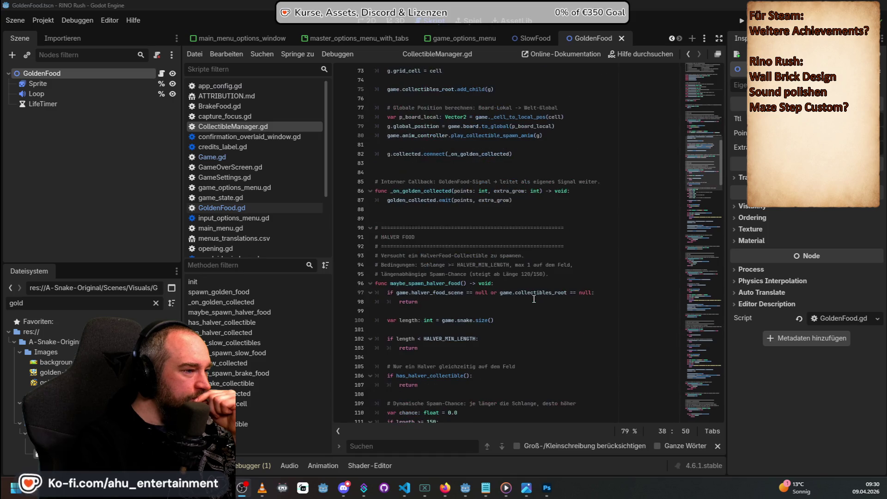
scroll(549, 298, down, 4)
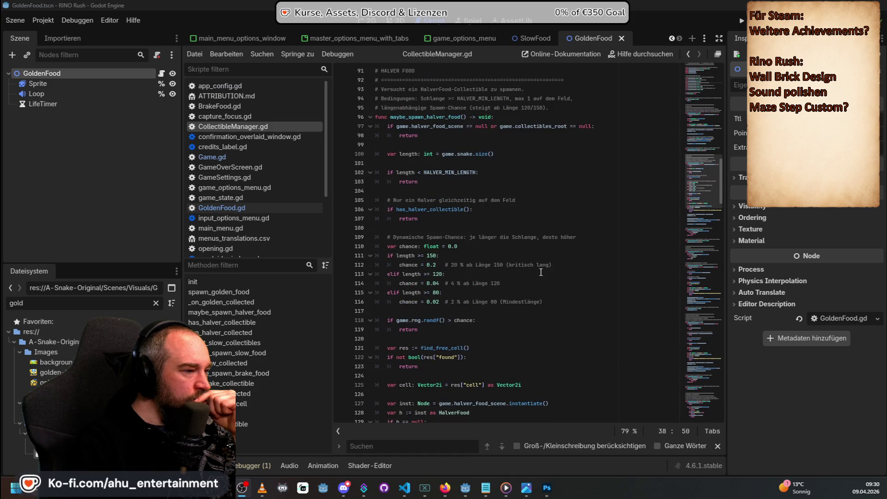
scroll(541, 273, down, 2)
Step: Clear the FileSystem filter and open BrakeFood.tscn from the Visuals folder
drag(24, 303, 3, 309)
text(bre)
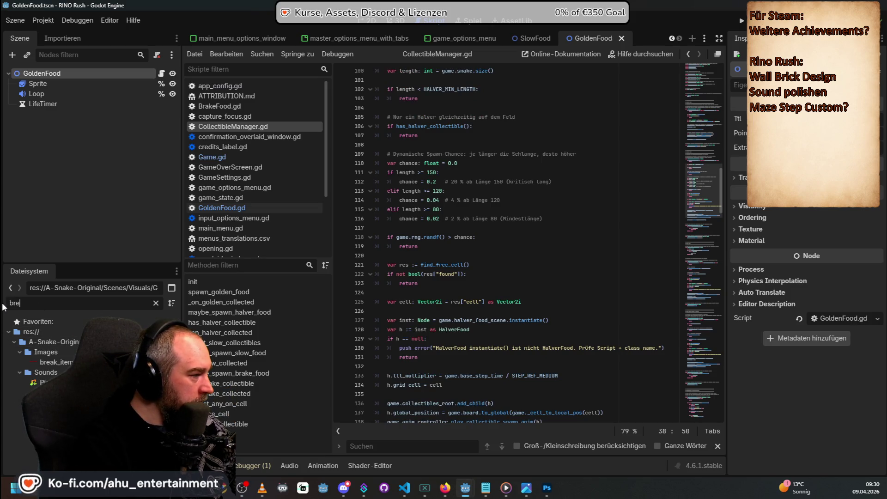
click(156, 303)
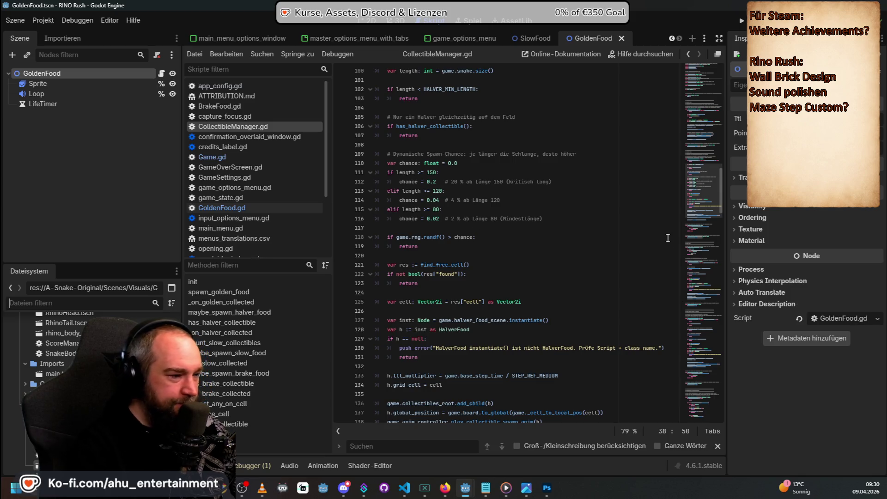
scroll(69, 351, down, 3)
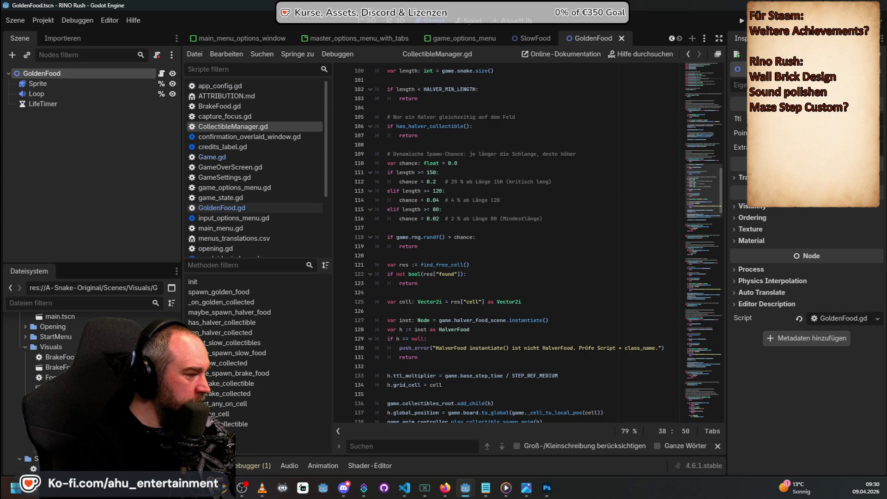
key(ctrl+f)
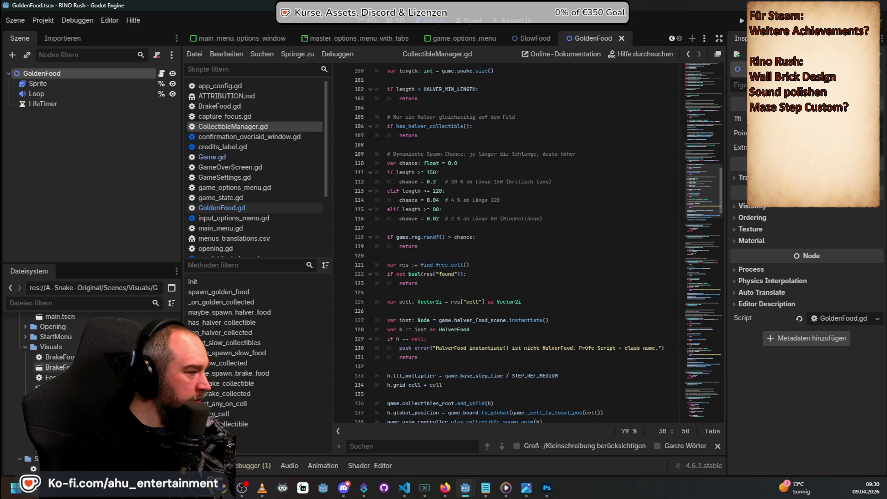
double_click(56, 367)
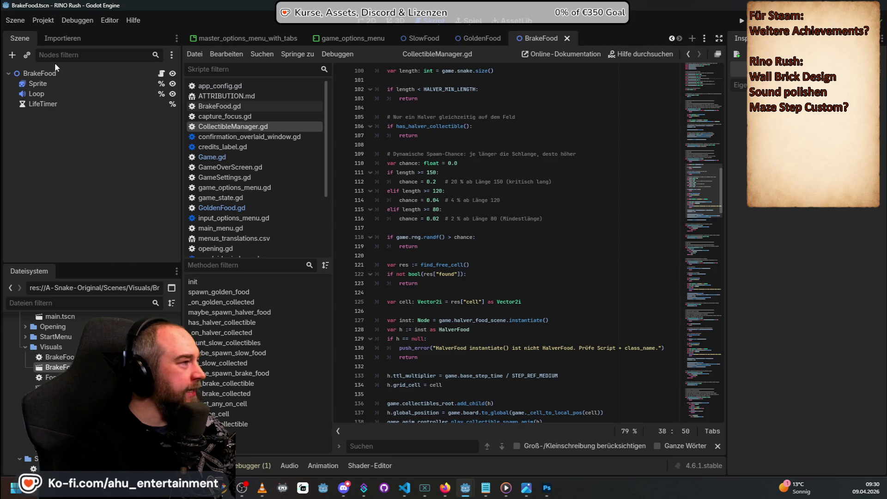
Step: Select BrakeFood's Sprite node and open BrakeFood.gd
click(38, 84)
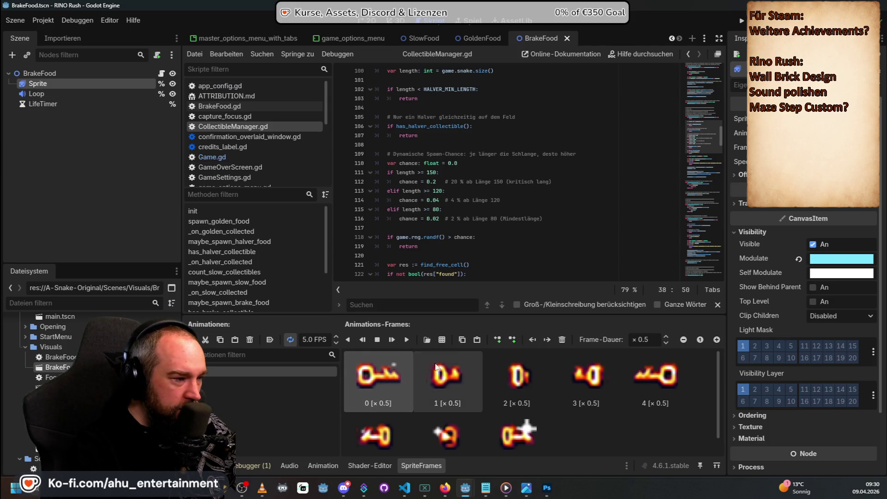
double_click(68, 357)
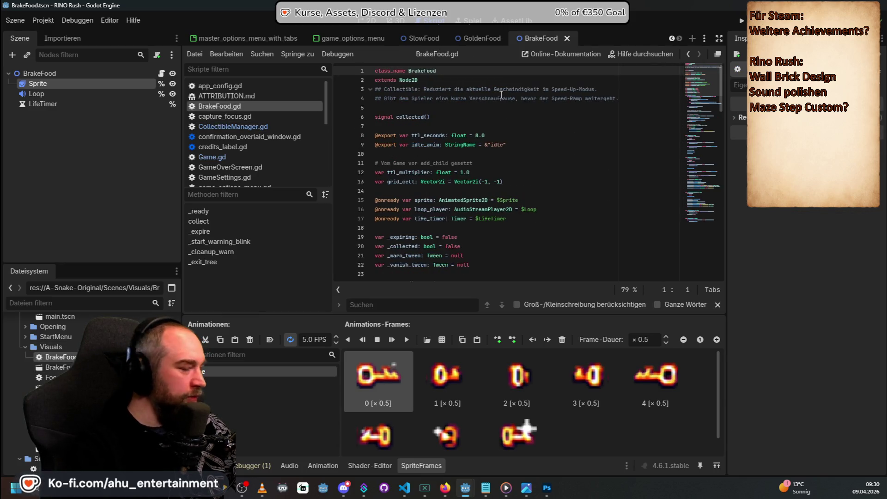
key(alt+Tab)
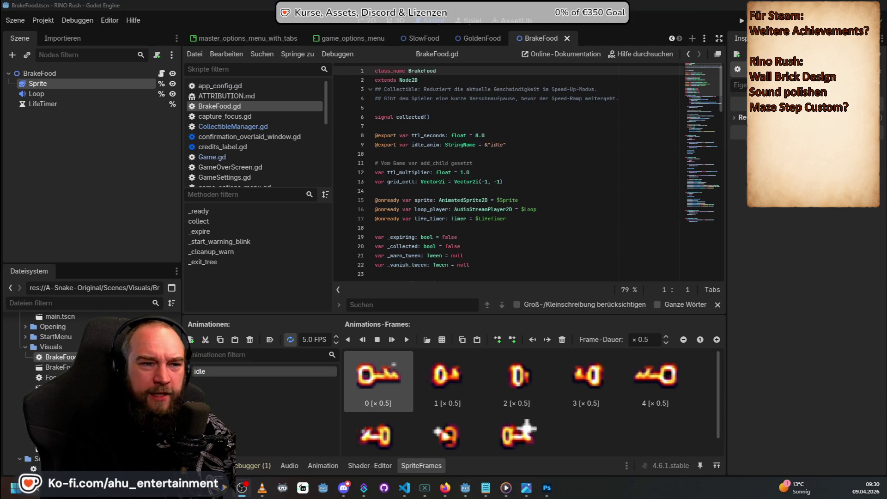
scroll(92, 351, down, 3)
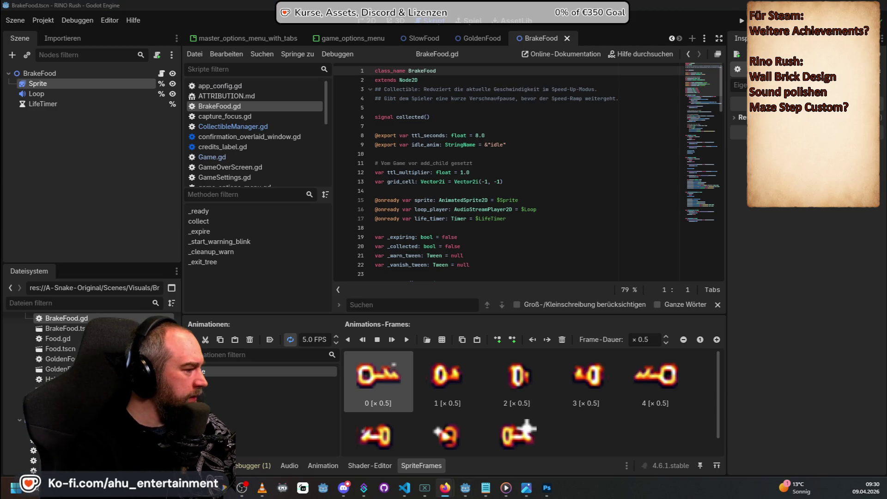
scroll(92, 351, up, 1)
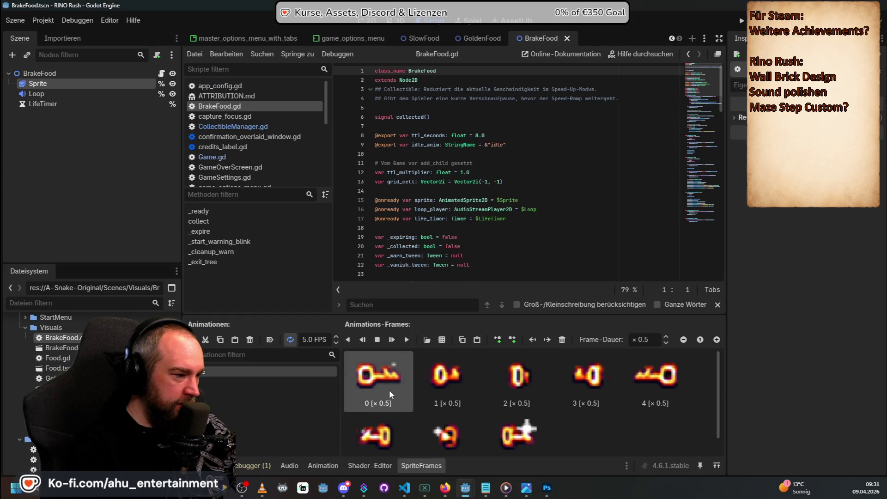
Step: Delete all the old key frames from BrakeFood's idle animation
key(Delete)
key(Delete)
key(Delete)
key(Delete)
key(Delete)
key(Delete)
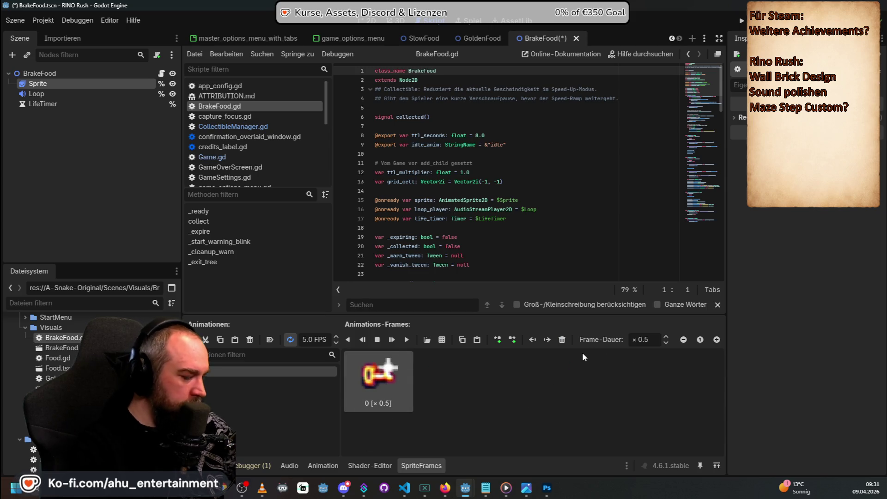
key(ctrl+z)
key(ctrl+z)
key(ctrl+z)
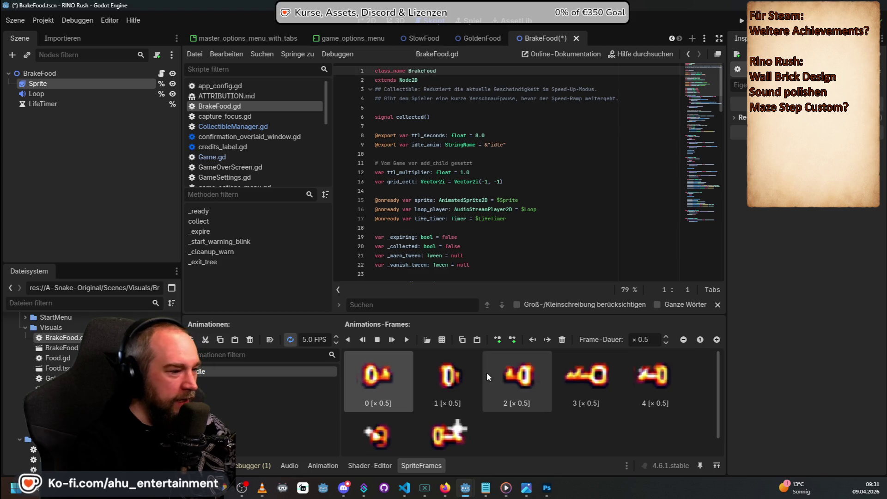
key(Delete)
key(Delete)
key(Delete)
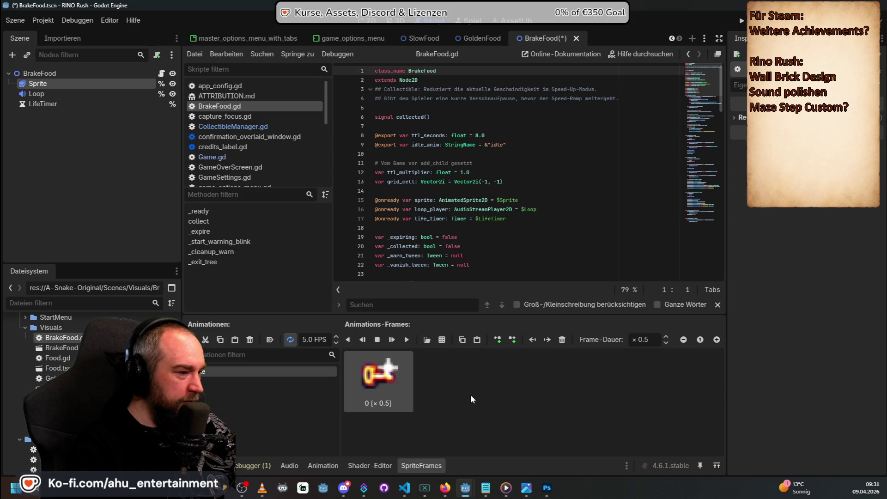
click(443, 341)
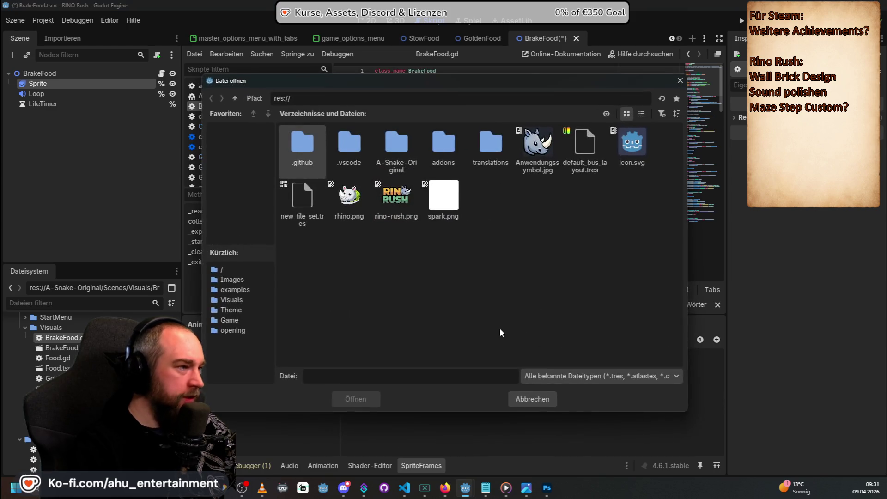
Step: Load break_item_32px from A-Snake-Original/Images, sliced into 32×32 px frames
double_click(394, 145)
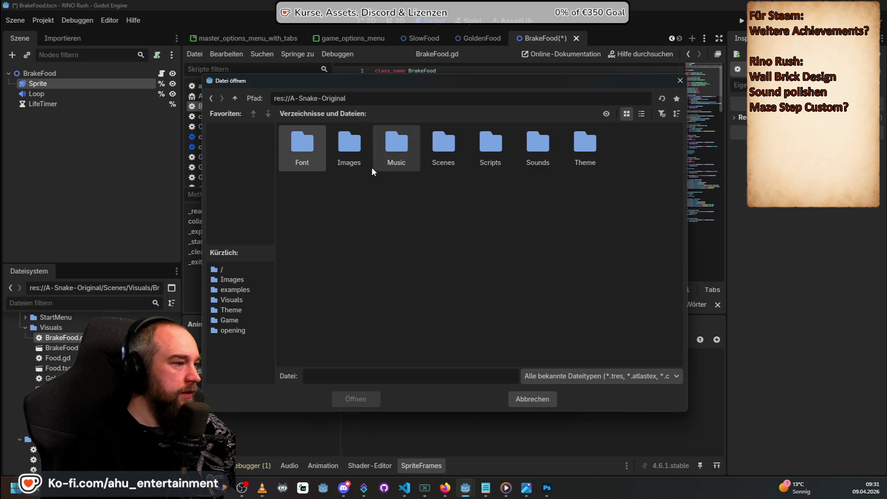
double_click(331, 141)
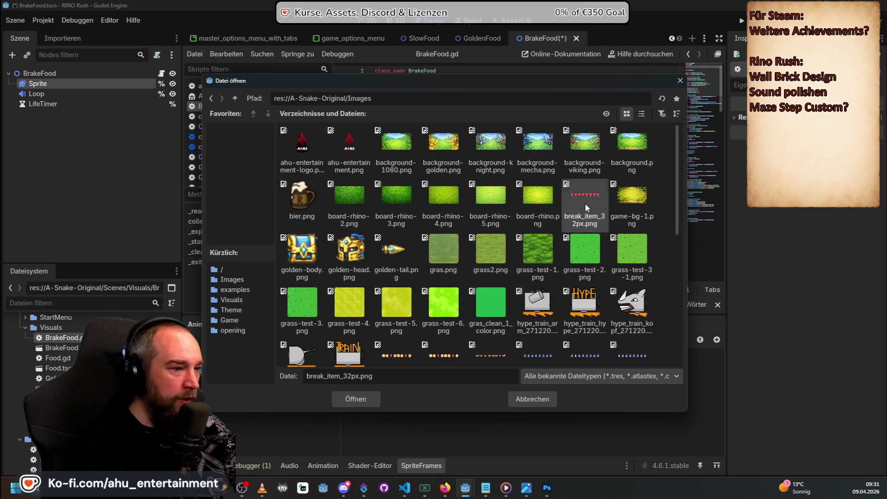
double_click(585, 201)
click(699, 129)
text(32)
click(693, 143)
text(32)
key(Return)
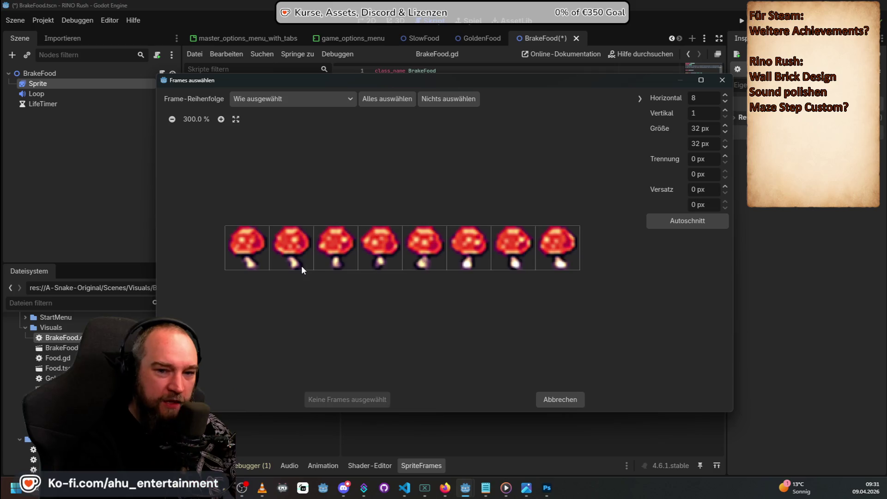
Step: Select all eight red mushroom frames and add them to the idle animation
click(229, 229)
click(300, 250)
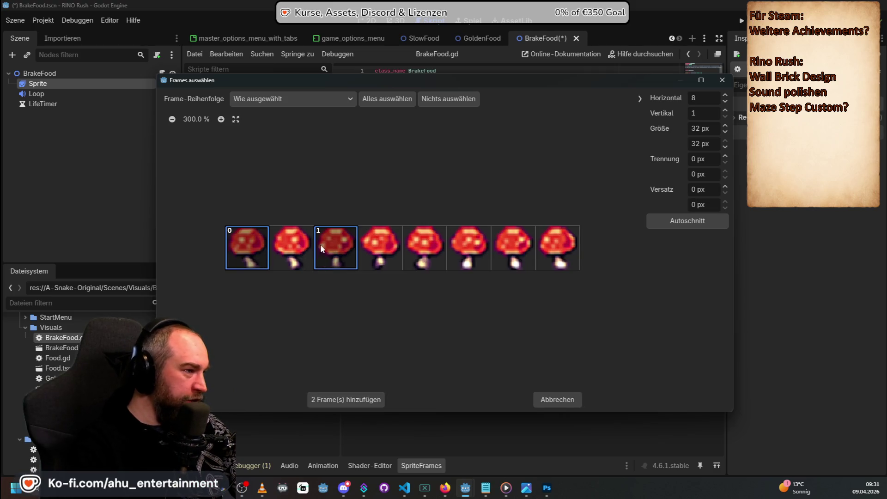
drag(317, 234, 541, 248)
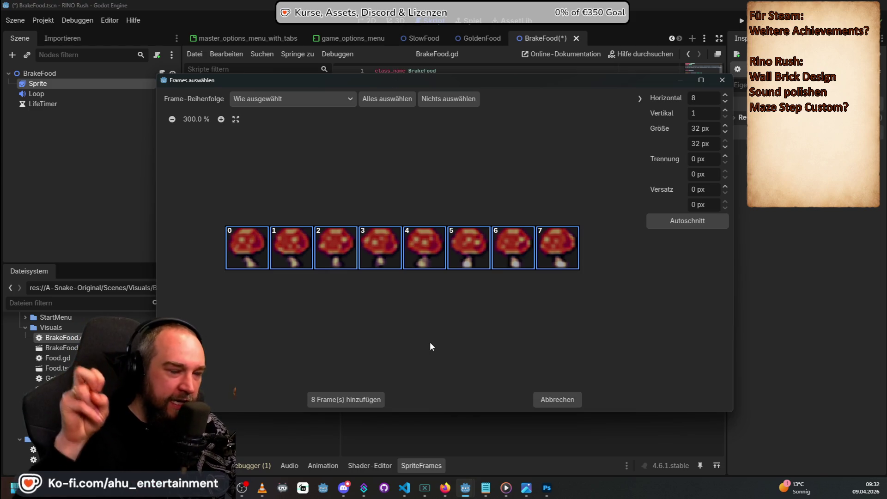
click(337, 399)
click(644, 340)
Step: Set mushroom frames 0 through 3 of the idle animation to a 0.5 frame duration
text(0.5)
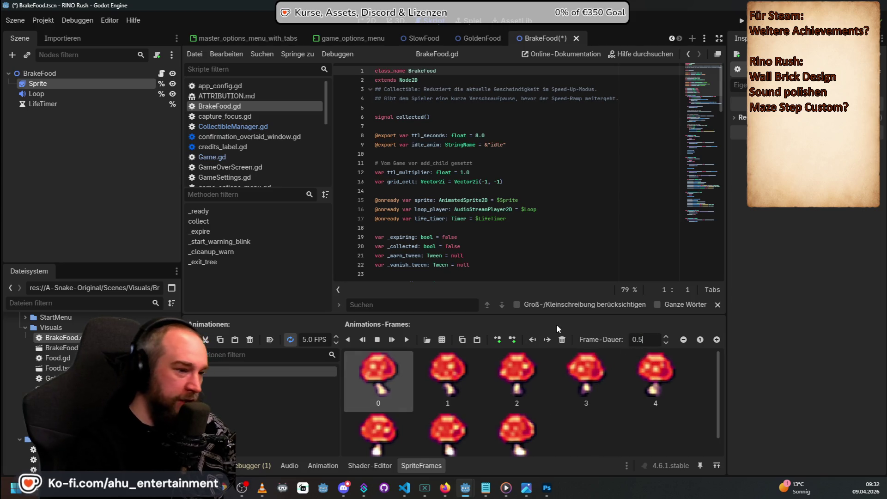
key(Return)
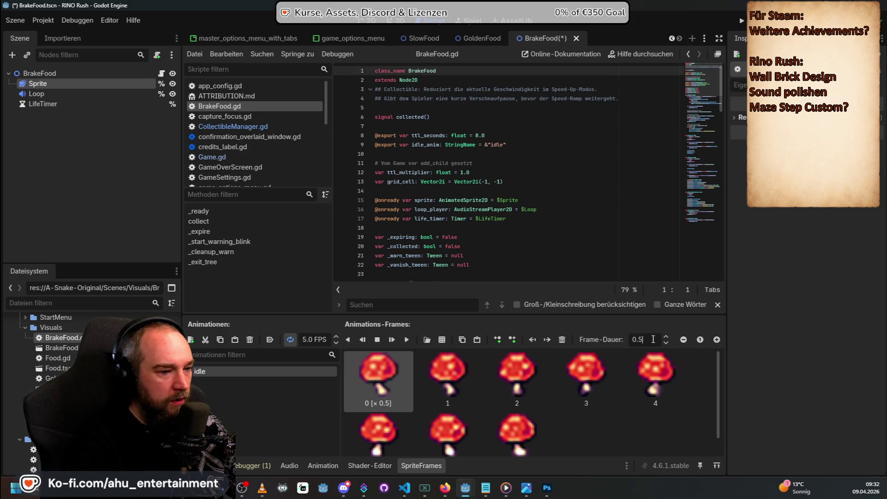
click(471, 379)
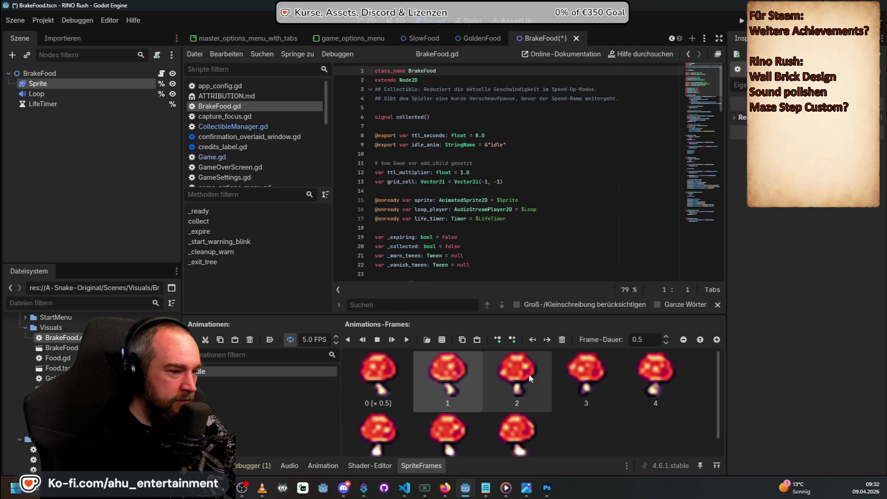
click(529, 373)
click(587, 379)
click(647, 340)
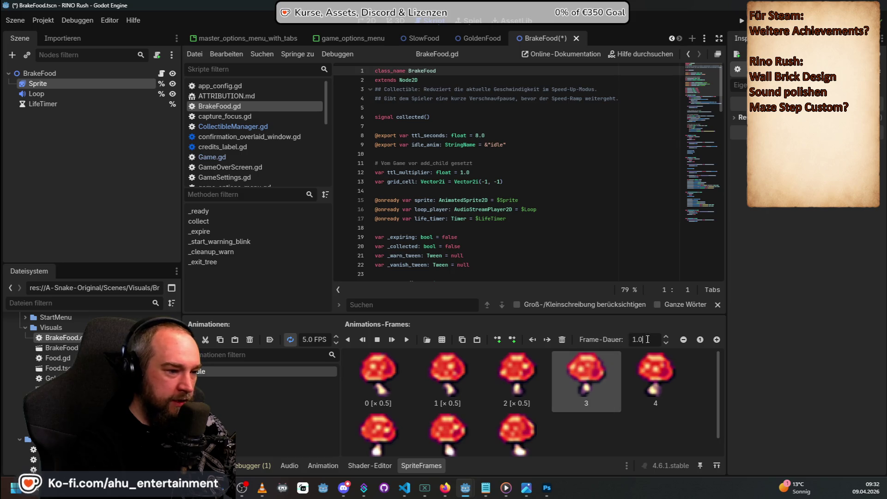
text(0.5)
click(655, 374)
Step: Give the remaining mushroom frames, 4 through 7, a 0.5 frame duration
click(640, 340)
text(0.5)
click(379, 435)
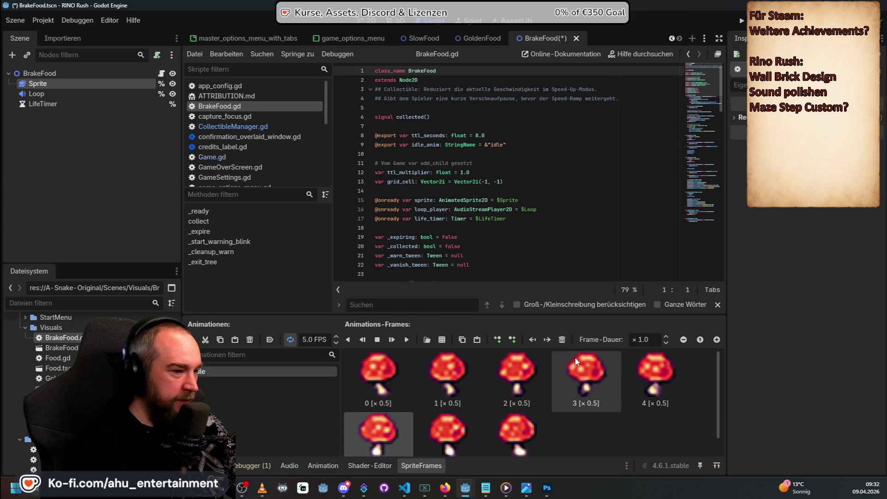
click(474, 435)
key(ctrl+a)
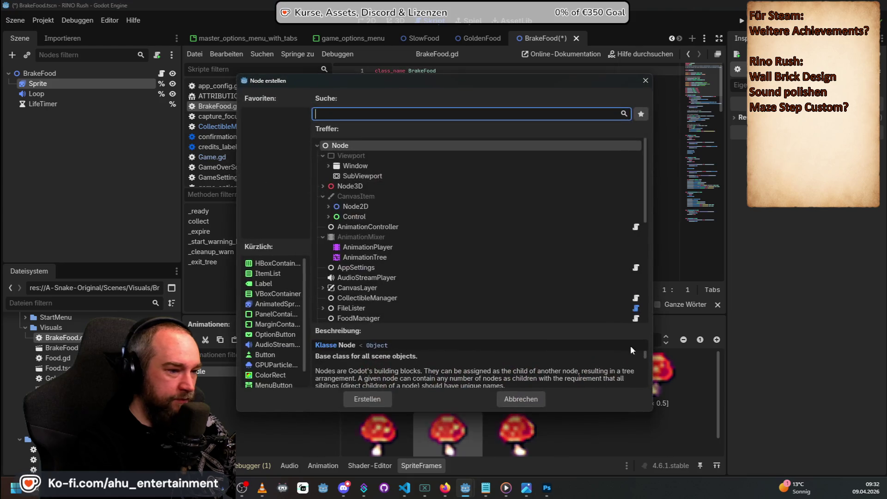
key(Escape)
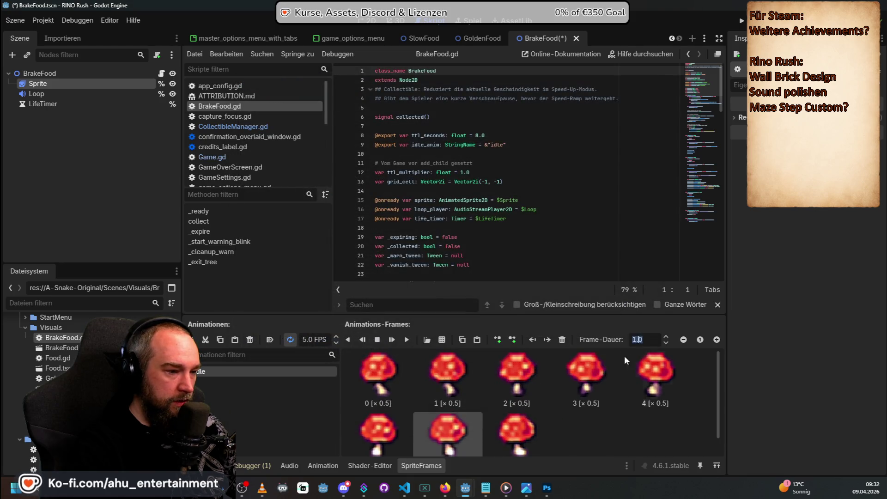
click(521, 427)
key(Return)
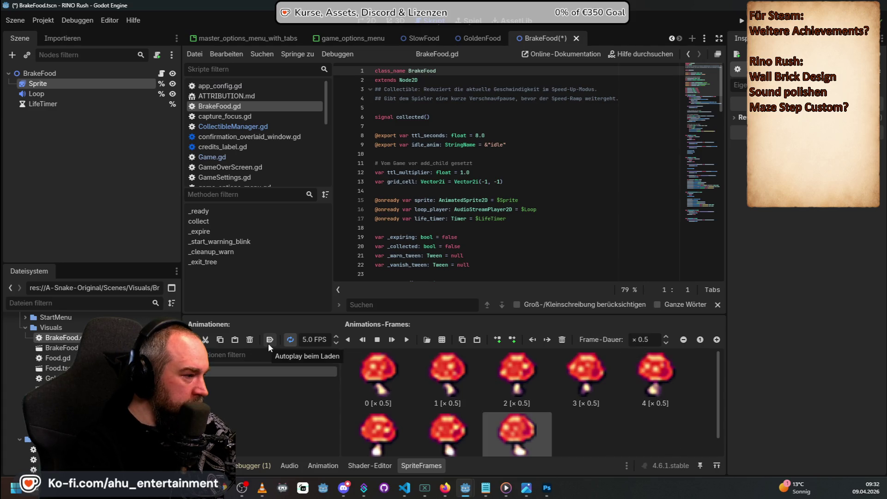
Step: Turn on 'Autoplay beim Laden' for the idle animation and save the BrakeFood scene
click(269, 340)
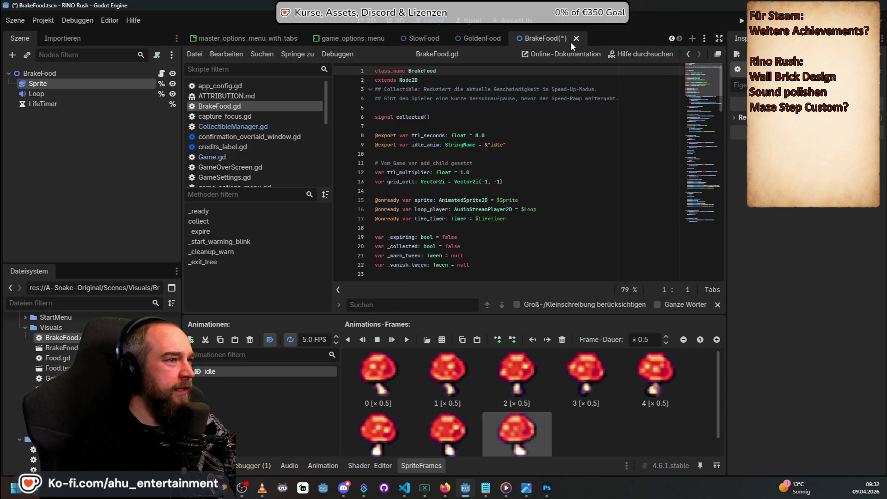
click(703, 83)
key(ctrl+s)
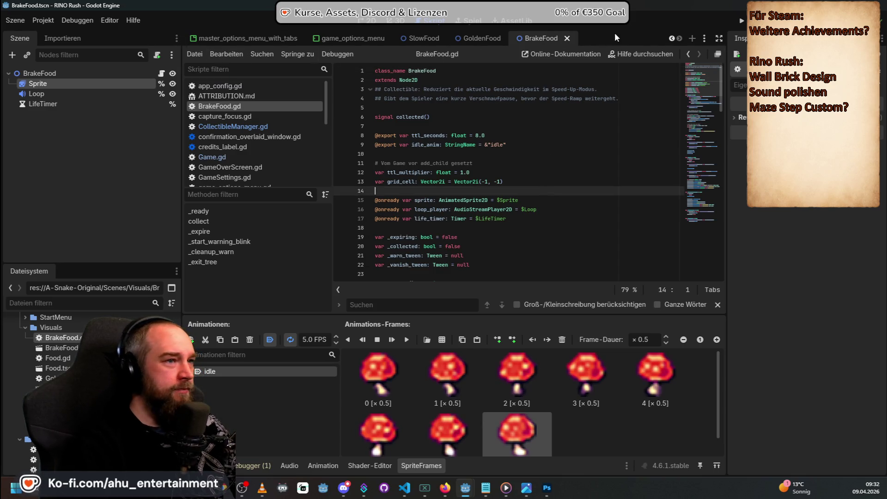
Step: Switch to the Game scene from the scene tabs
click(671, 38)
click(671, 38)
click(671, 38)
click(671, 38)
click(671, 38)
click(671, 38)
click(671, 38)
click(670, 38)
click(211, 37)
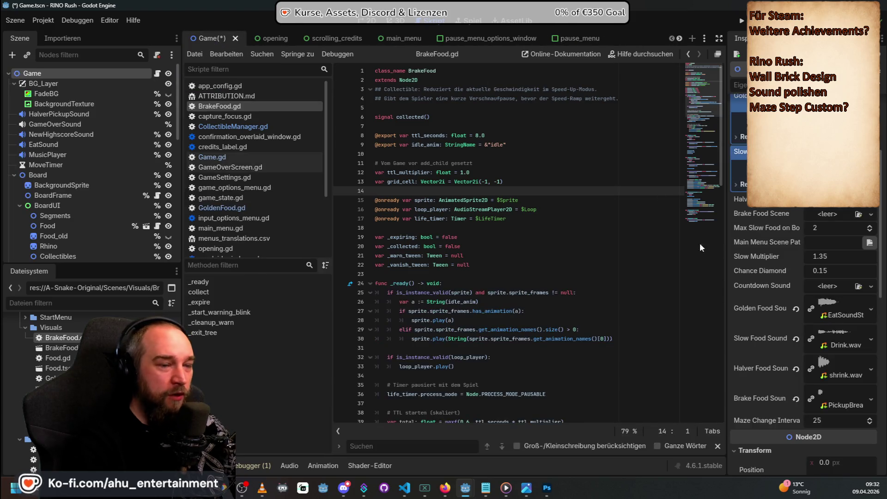
Step: Drop BrakeFood.tscn into the Game node's Brake Food Scene slot, then reopen BrakeFood.tscn
scroll(805, 208, up, 2)
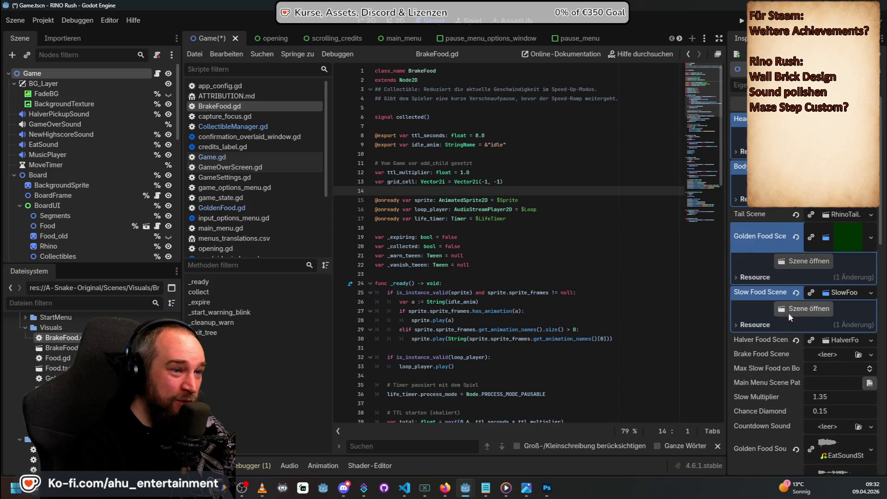
scroll(788, 313, down, 3)
scroll(789, 268, up, 3)
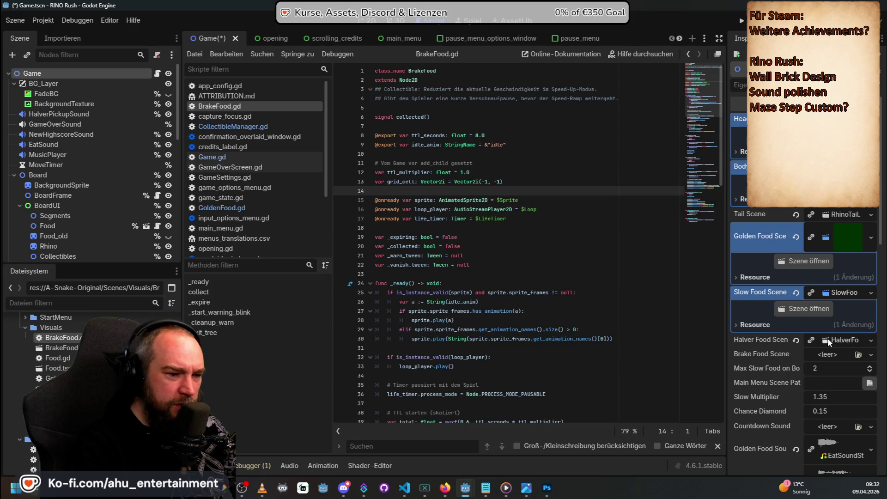
scroll(829, 341, down, 1)
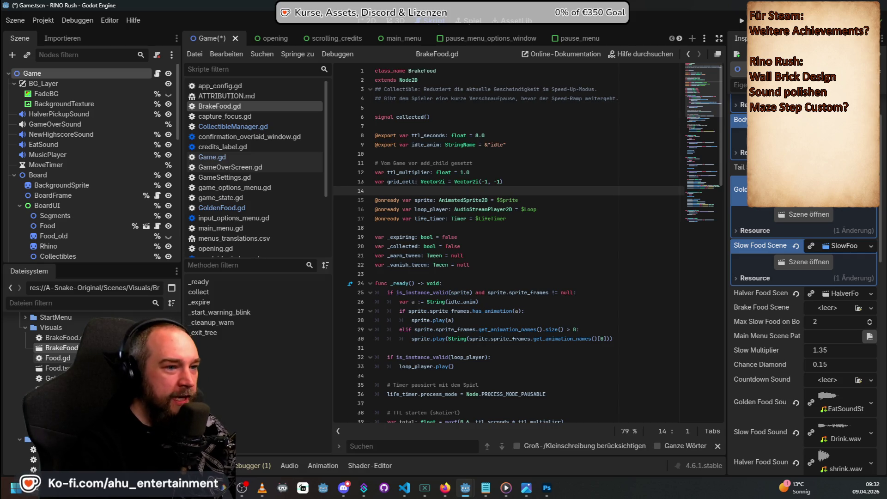
drag(65, 348, 841, 306)
double_click(62, 348)
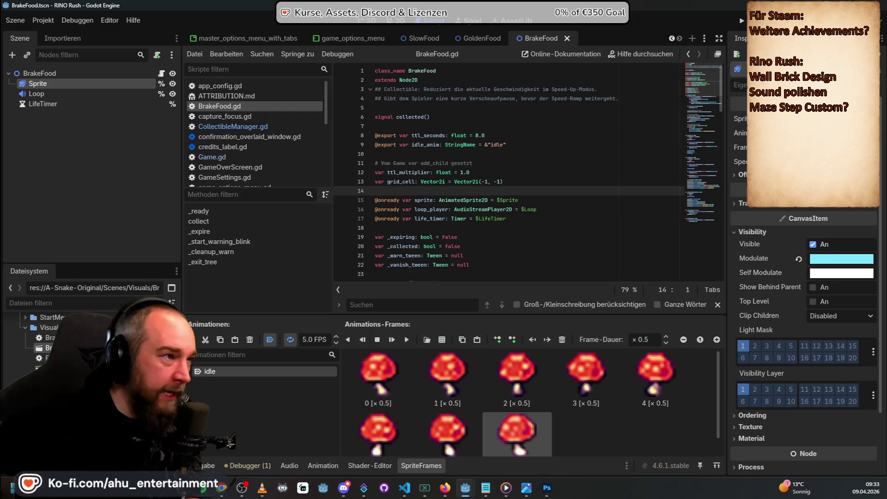
Step: In the 2D view, select BrakeFood's Sprite node and start adding frames from a sprite sheet
click(371, 22)
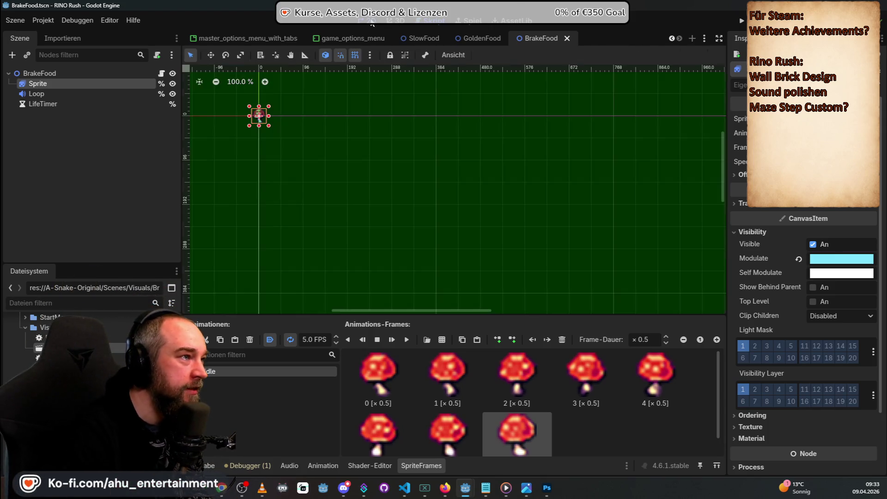
scroll(231, 93, up, 4)
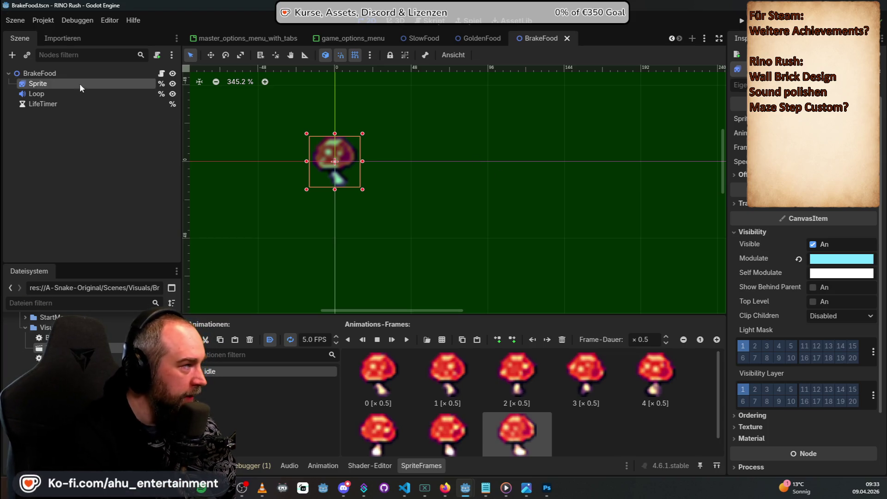
click(57, 74)
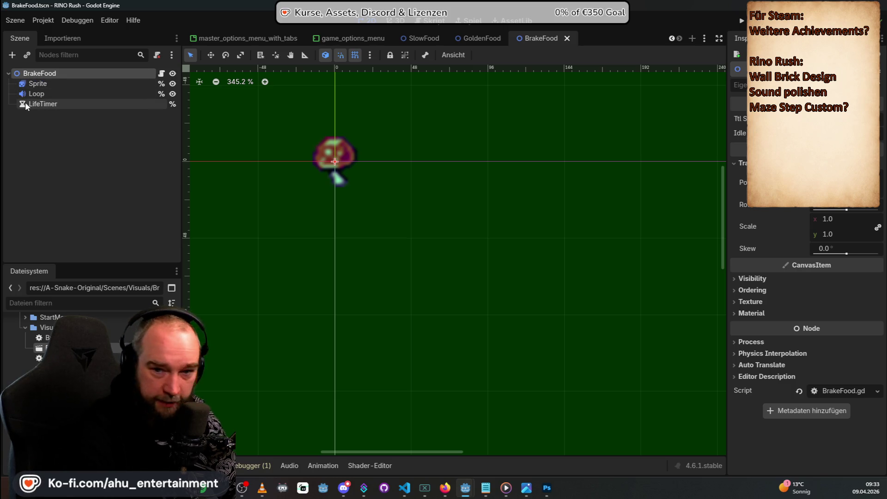
click(41, 84)
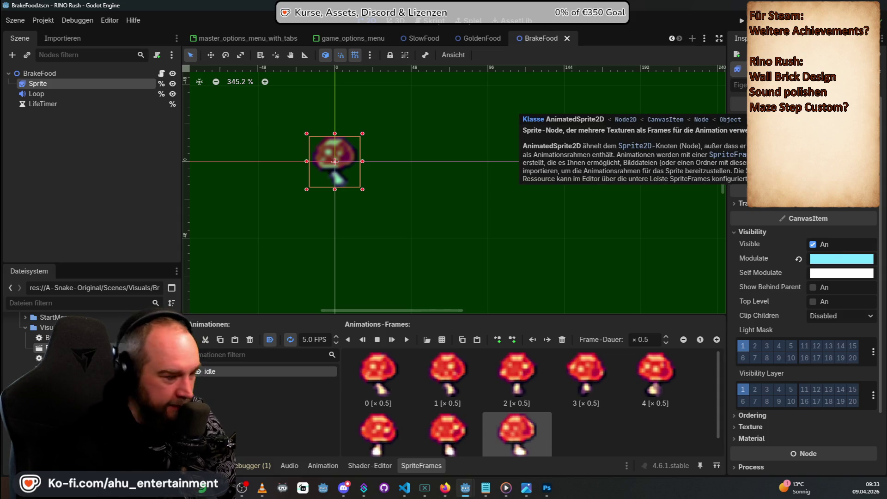
click(442, 341)
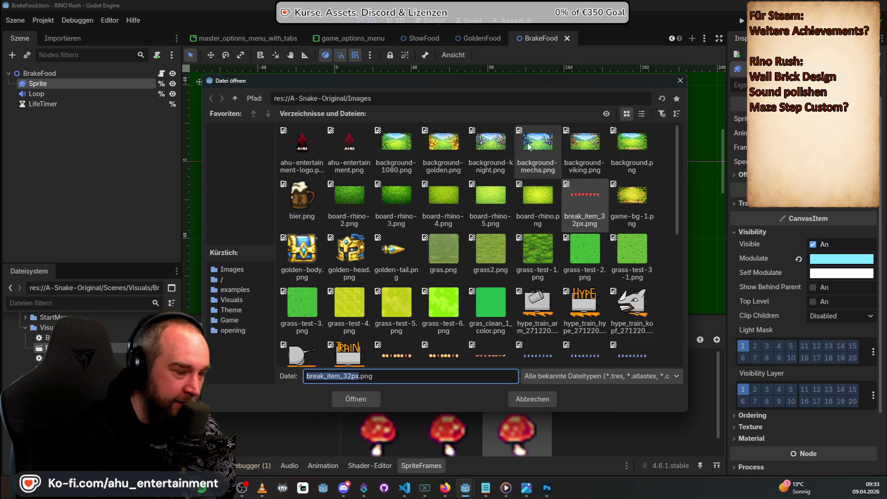
Step: Dismiss the 'Datei öffnen' picker without loading a file and play the idle animation preview
click(680, 80)
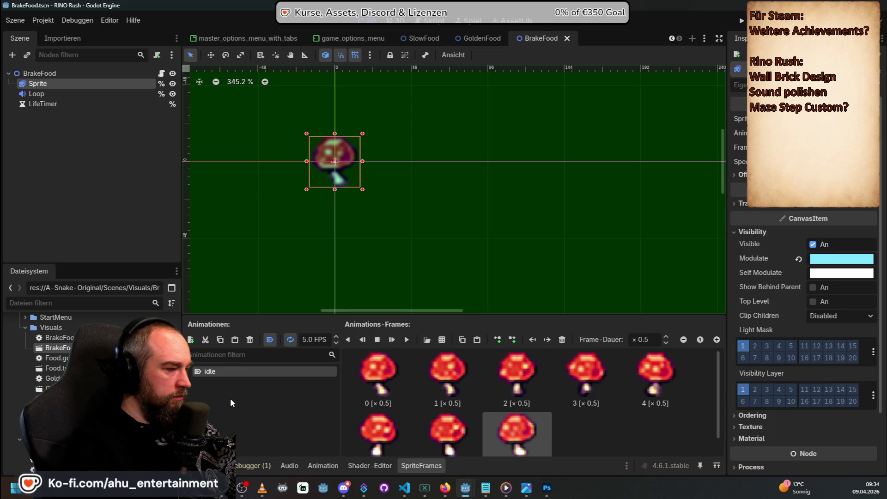
click(406, 339)
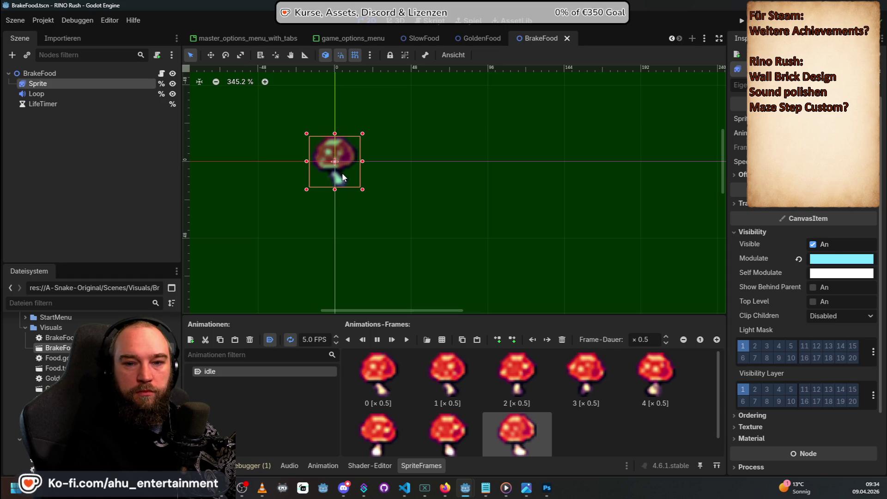
Step: Try different idle animation speeds by scrolling the FPS value up and down
click(336, 336)
click(336, 337)
click(335, 337)
scroll(336, 340, up, 12)
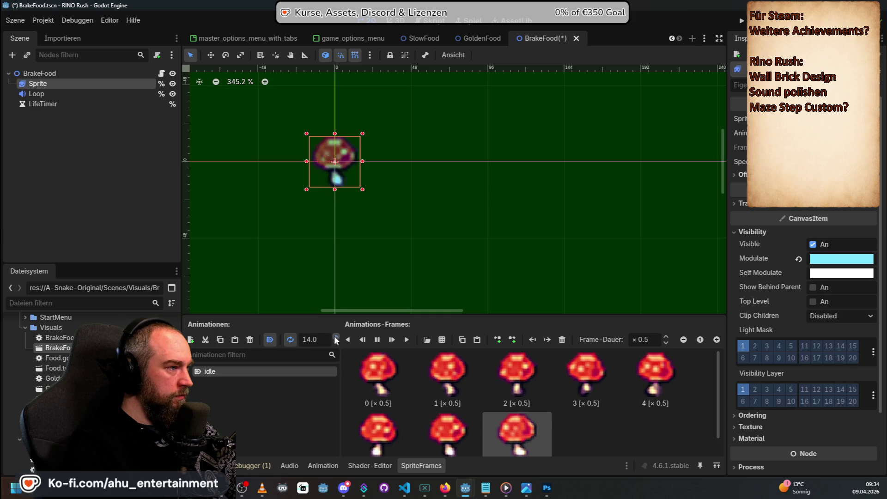
scroll(336, 343, down, 5)
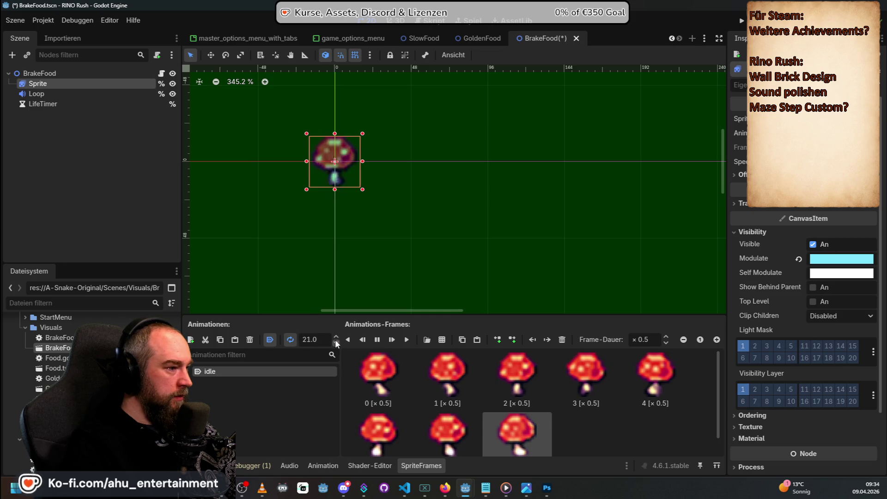
scroll(336, 342, down, 12)
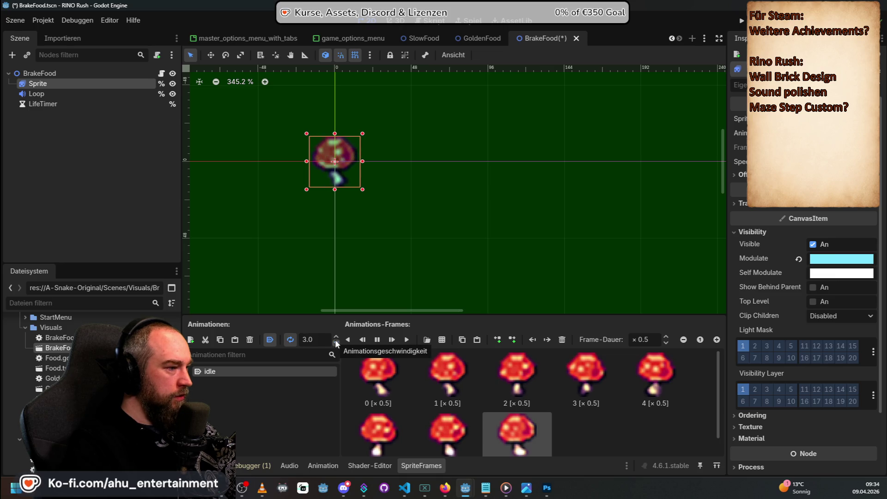
scroll(337, 337, up, 2)
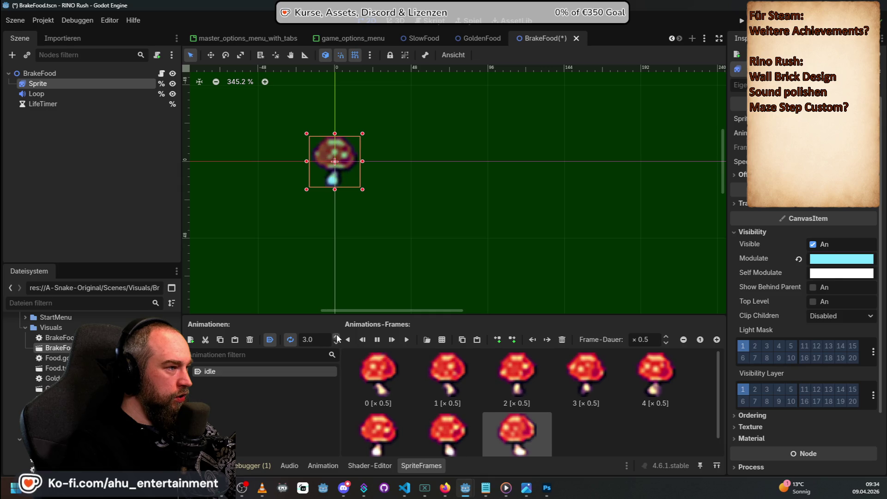
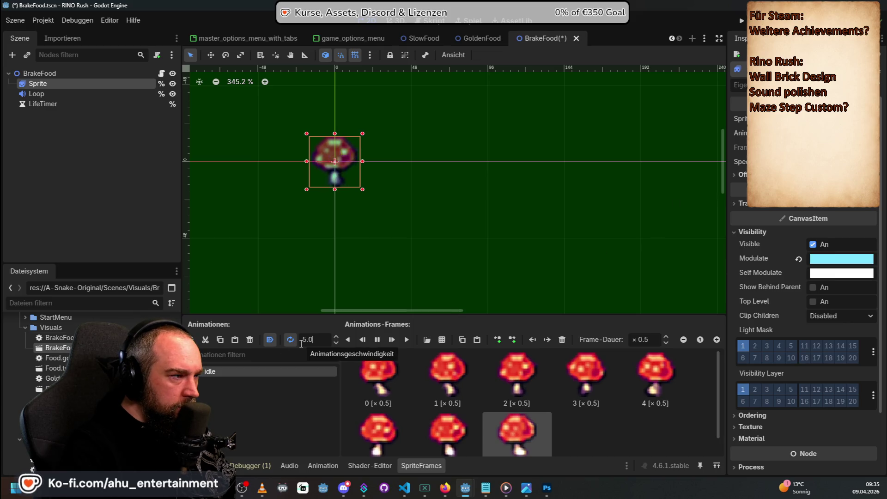
Step: Set the BrakeFood animation speed to 5 FPS and frame 0's duration to 1
key(End)
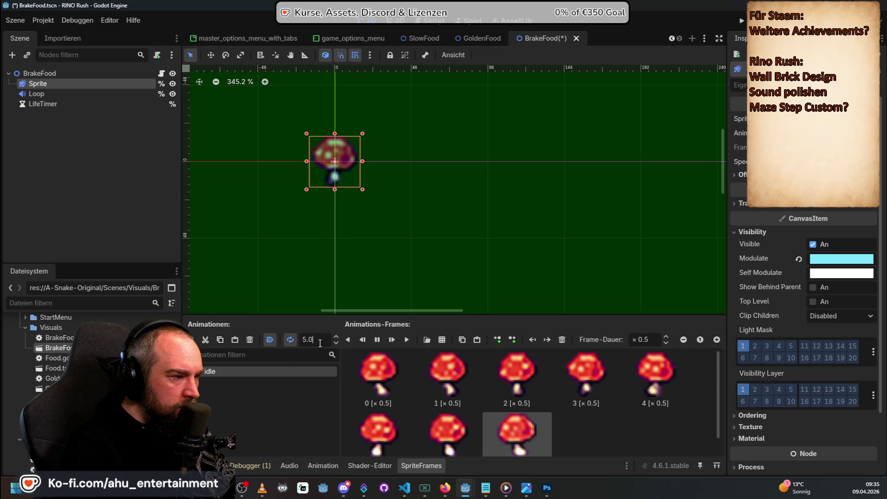
key(Return)
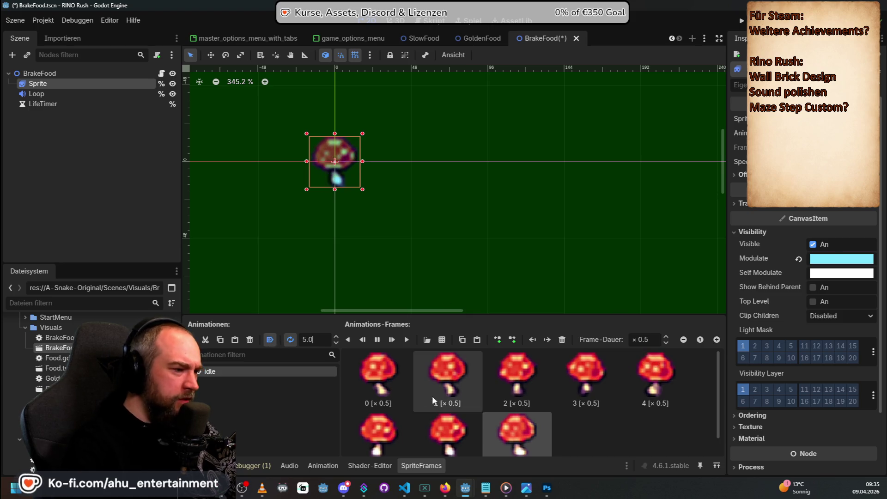
double_click(643, 340)
text(1)
key(Return)
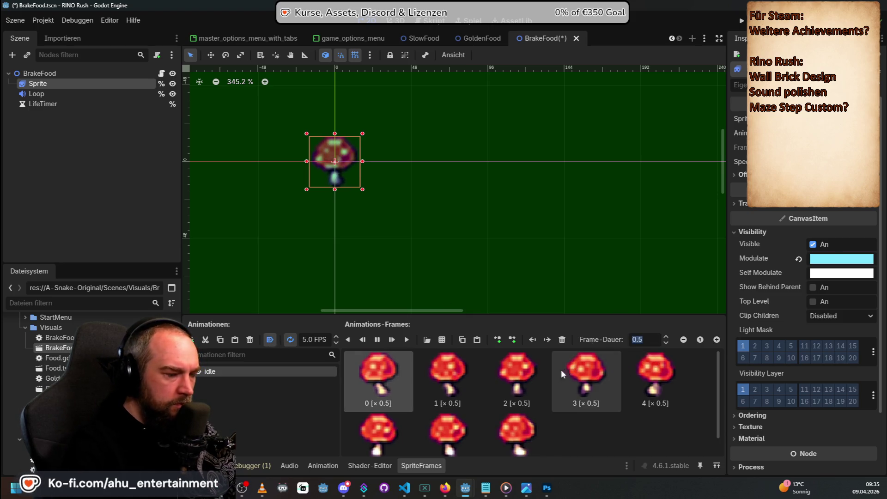
Step: Set the durations of frames 1 and 2 to 1
click(448, 392)
text(0.15)
key(Return)
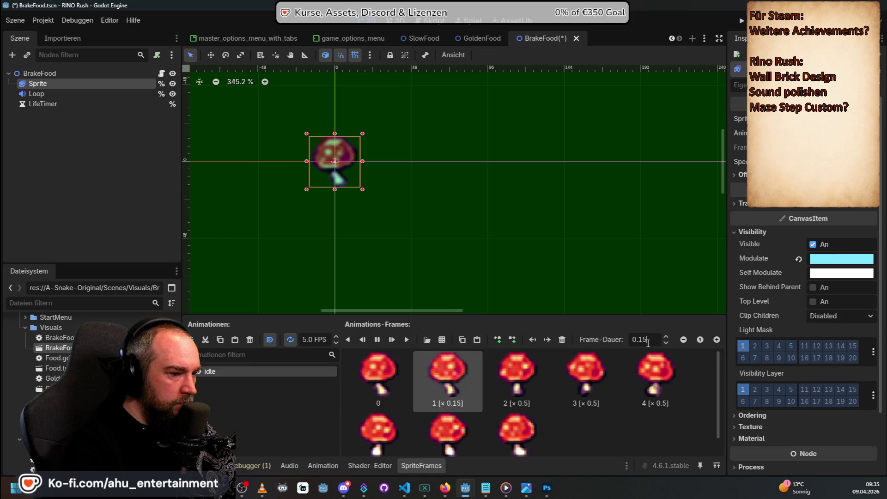
text(1)
key(Return)
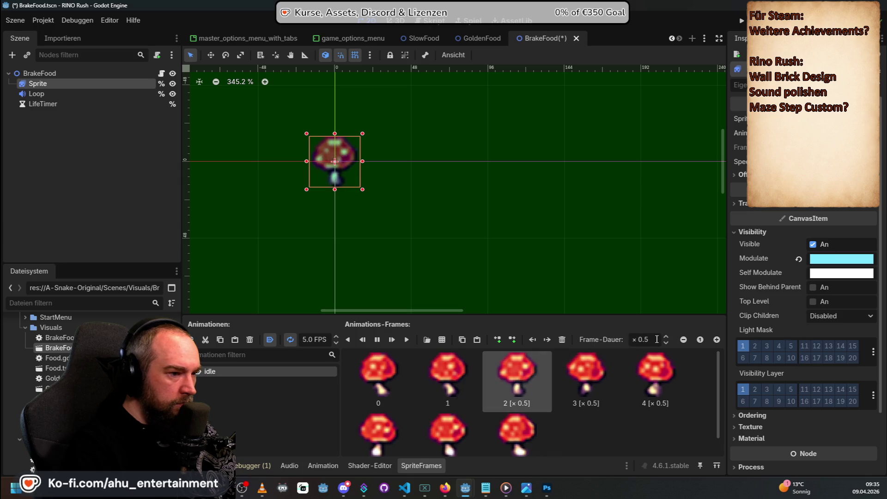
text(1.)
key(Return)
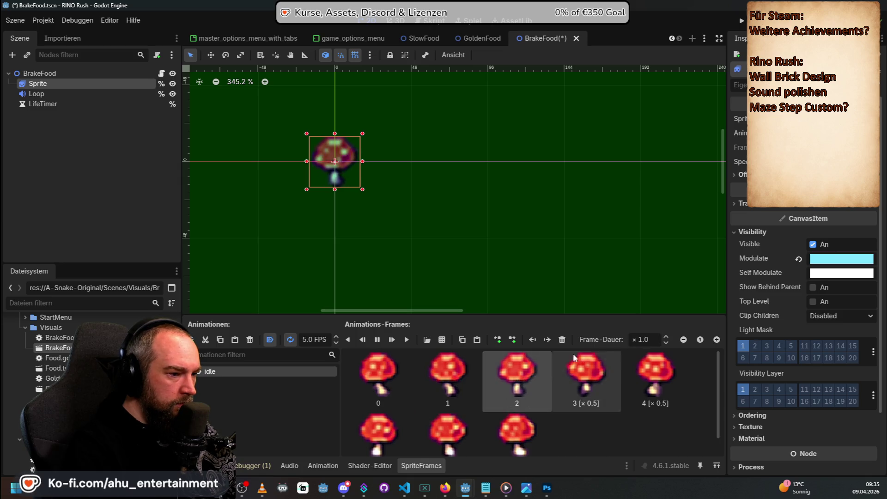
Step: Set the durations of frames 3 through 5 to 1, then select frame 6
click(585, 377)
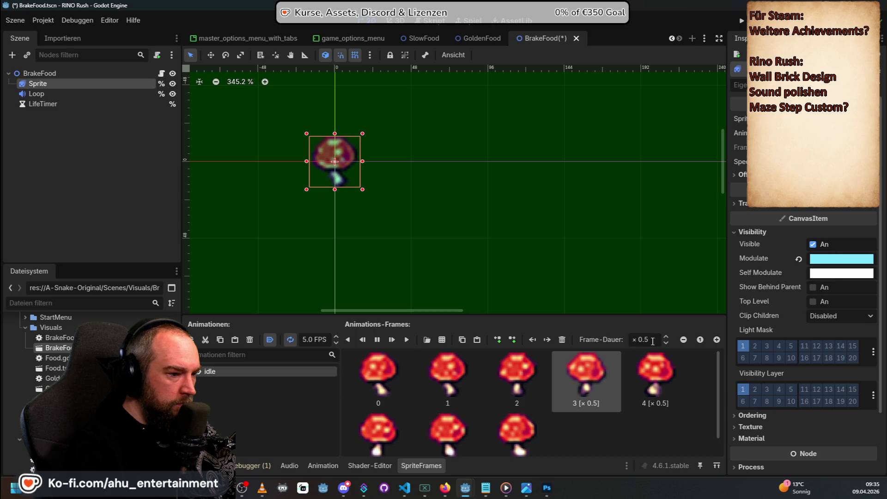
click(645, 354)
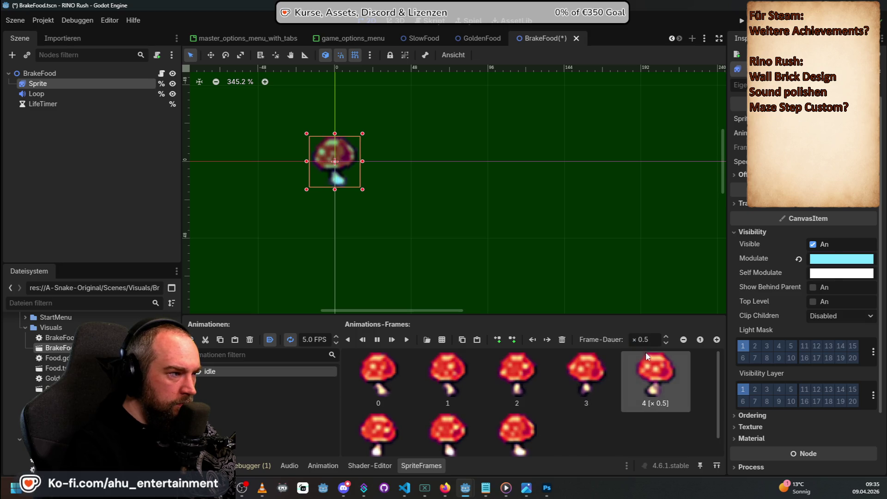
text(1)
key(Return)
click(378, 432)
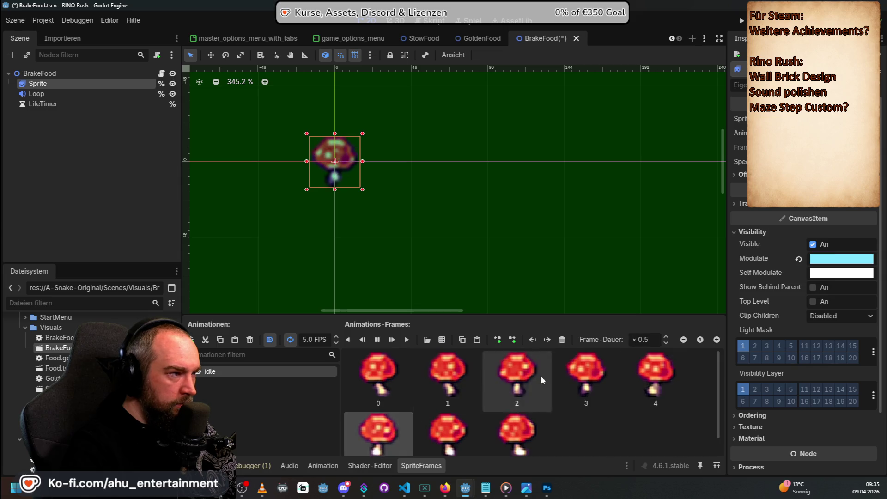
key(Return)
click(450, 429)
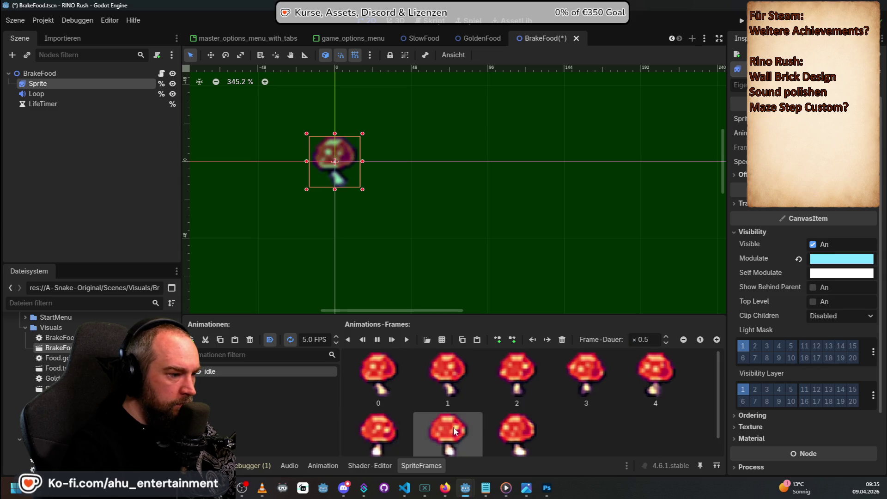
Step: Adjust the mushroom idle animation speed with the spinbox arrows to 14 FPS
click(508, 422)
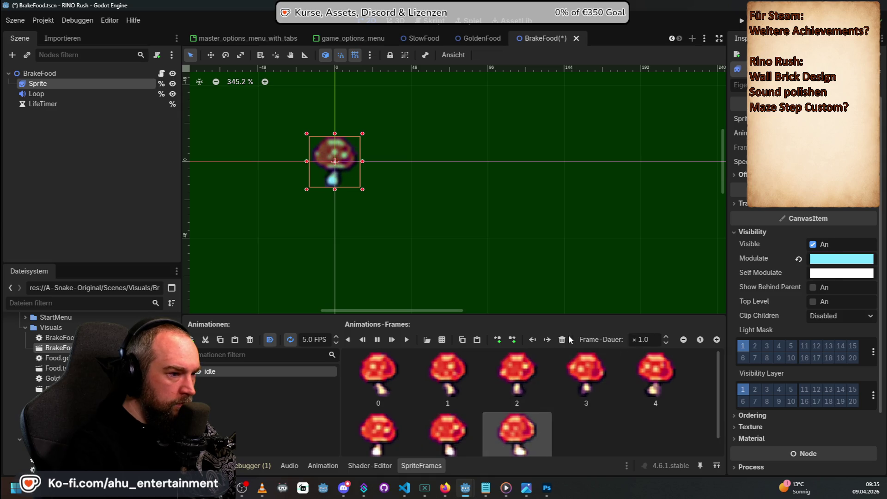
click(336, 337)
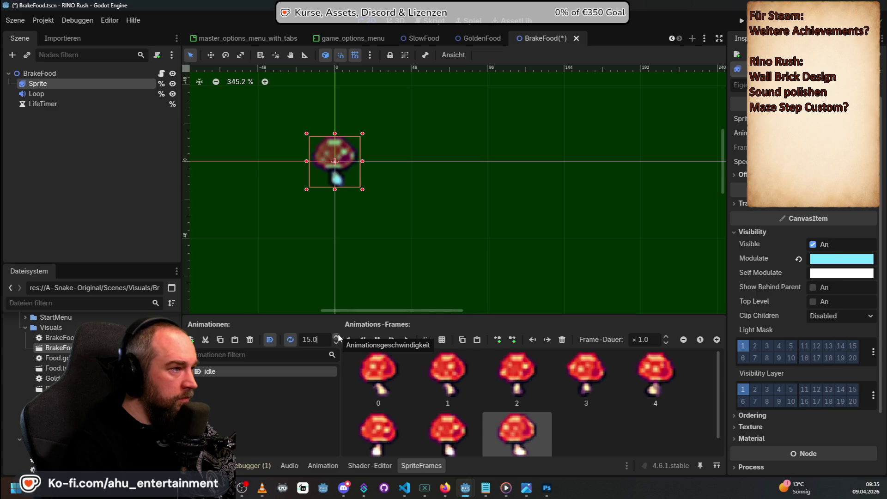
click(338, 345)
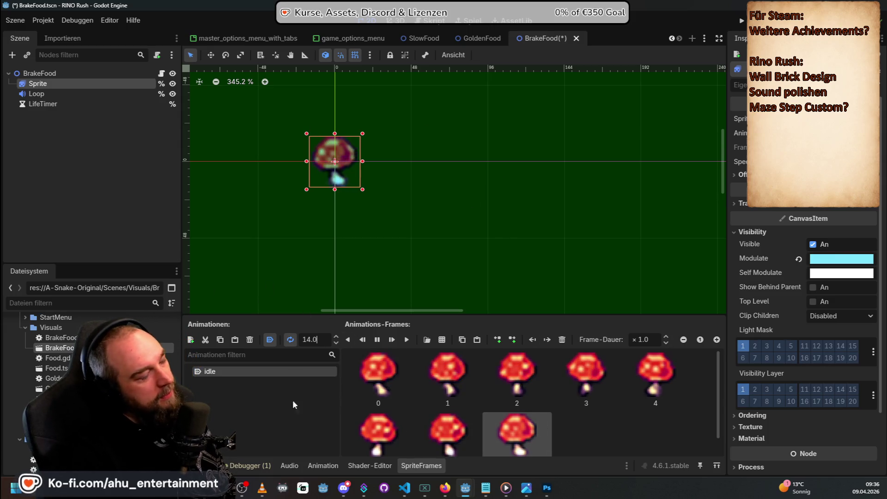
Step: Save the BrakeFood scene with Ctrl+S
scroll(462, 369, down, 1)
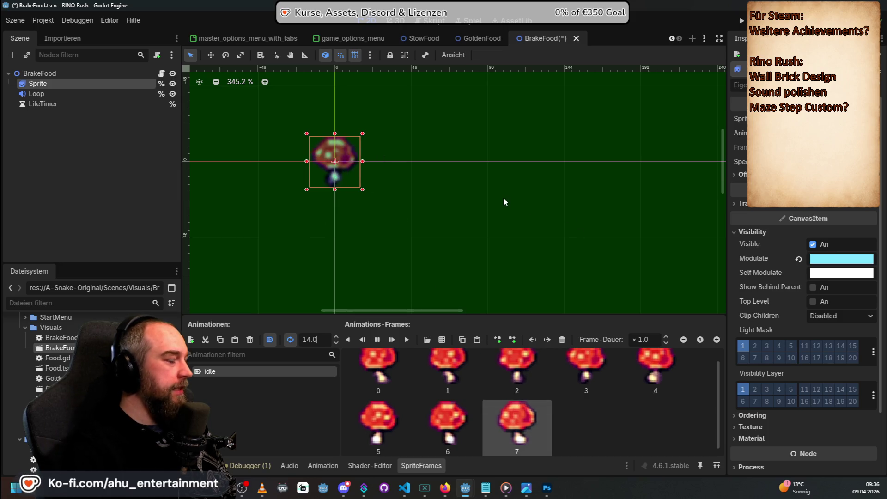
scroll(431, 281, up, 1)
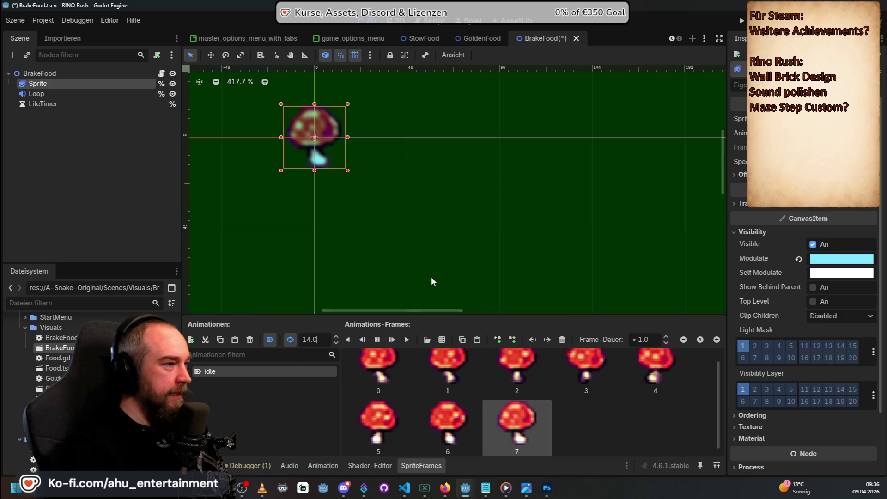
scroll(319, 139, down, 3)
scroll(296, 105, up, 6)
scroll(340, 147, down, 10)
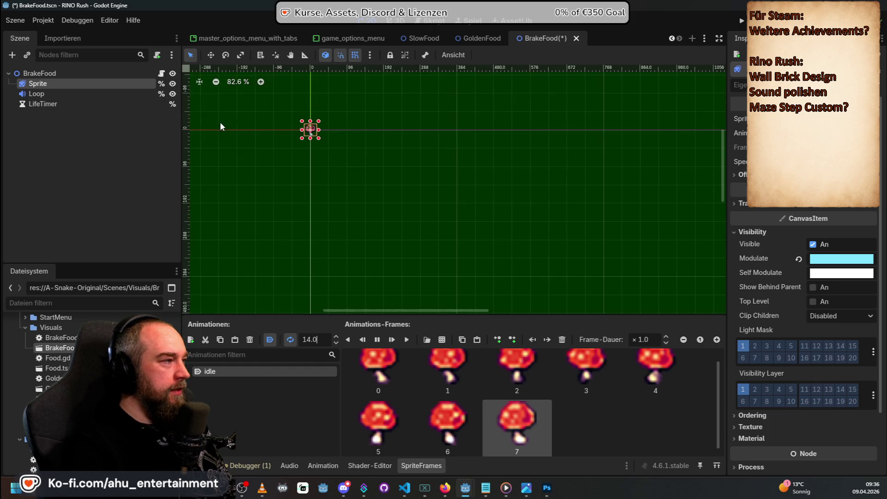
scroll(220, 123, up, 1)
key(ctrl+s)
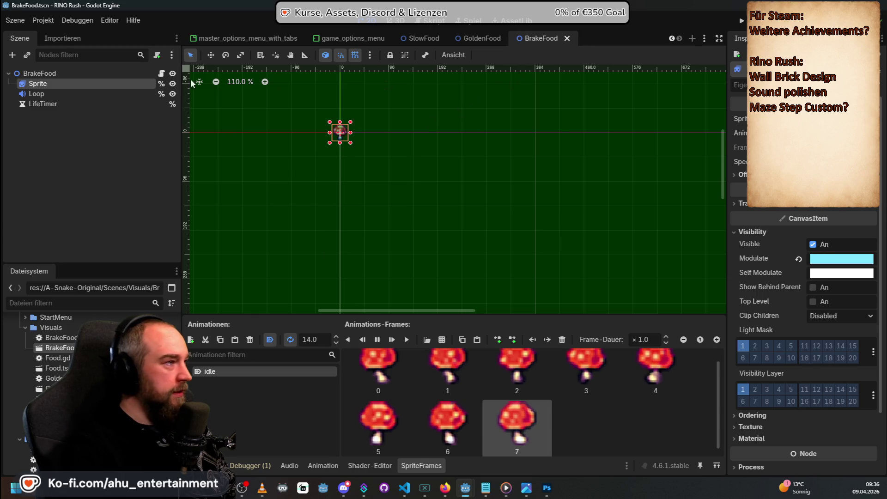
Step: Switch to the Game scene tab and save it
click(672, 39)
scroll(672, 38, up, 6)
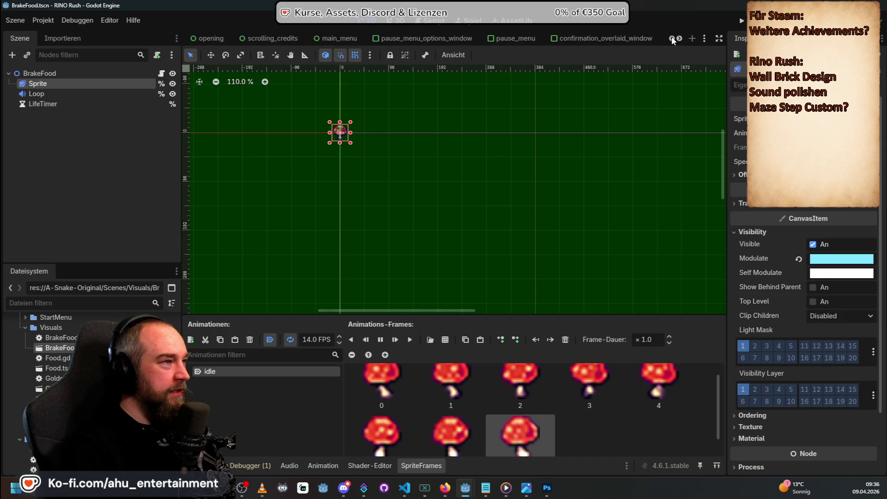
click(210, 39)
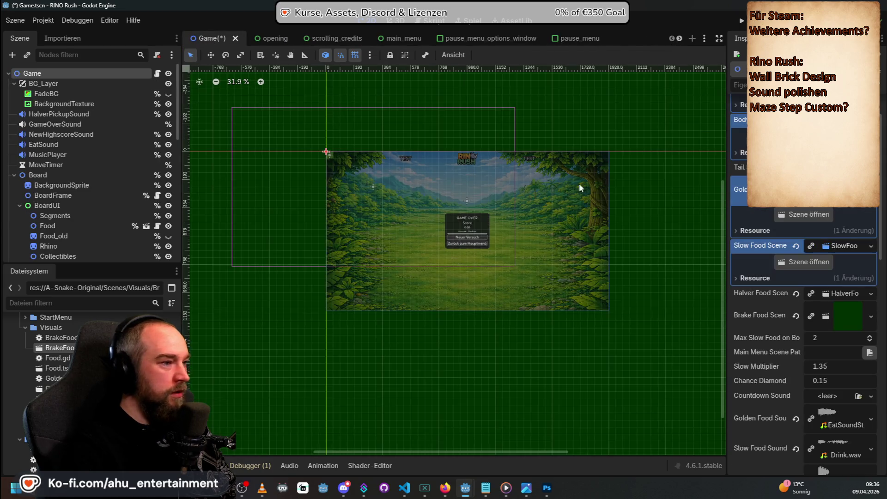
key(ctrl+s)
Step: Close the scrolling_credits, opening, pause_menu_options_window, pause_menu and confirmation_overlaid_window tabs
scroll(802, 294, down, 3)
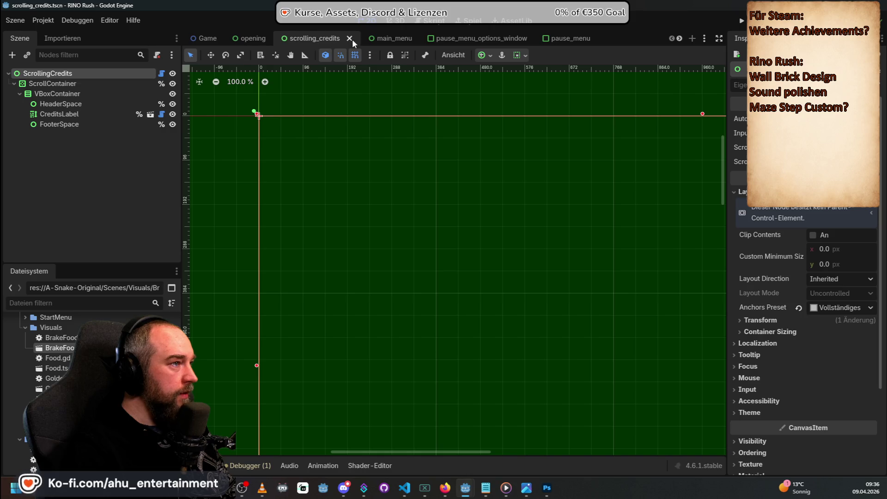
click(350, 38)
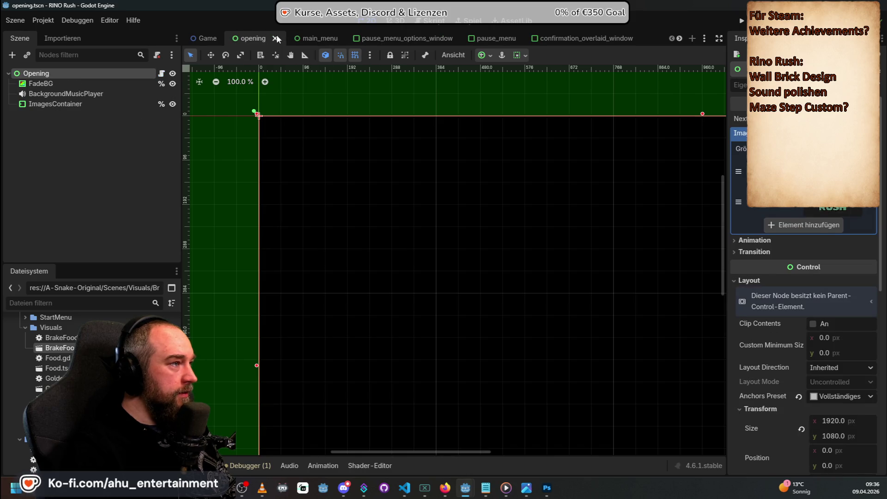
click(277, 38)
click(363, 39)
click(400, 38)
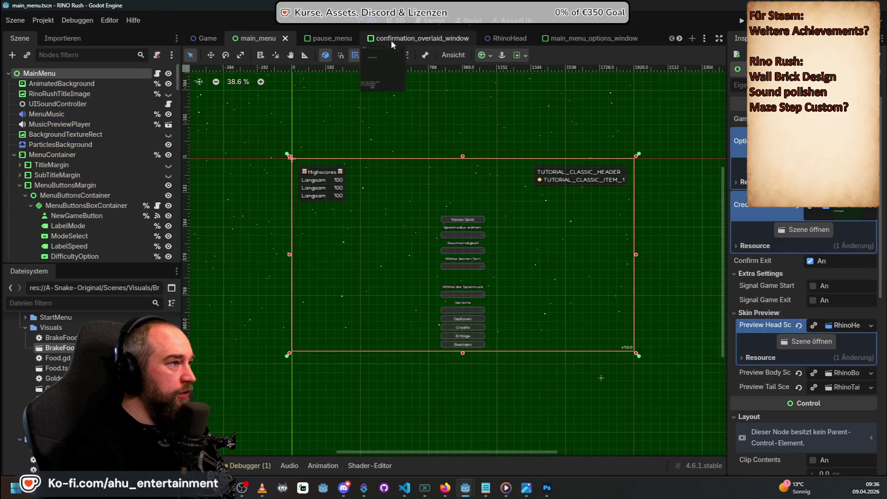
click(344, 39)
click(349, 38)
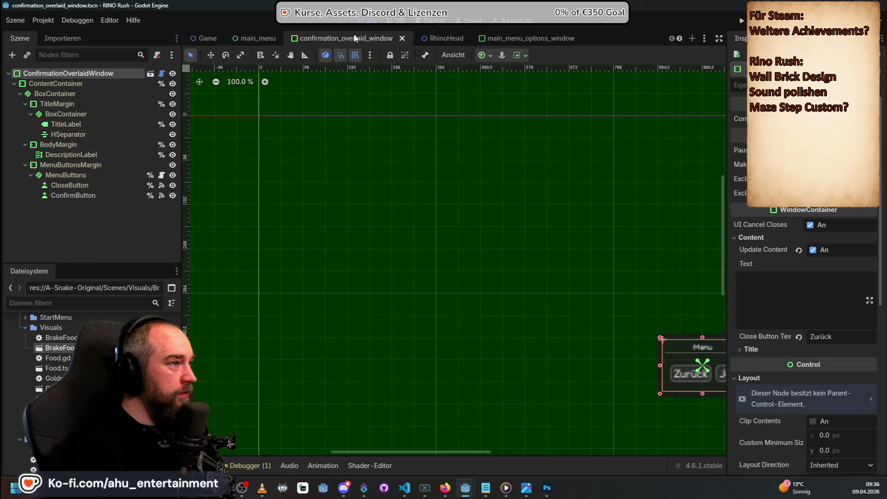
click(406, 38)
Step: Close RhinoHead, main_menu_options_window, master_options_menu_with_tabs and game_options_menu, returning to BrakeFood
click(340, 39)
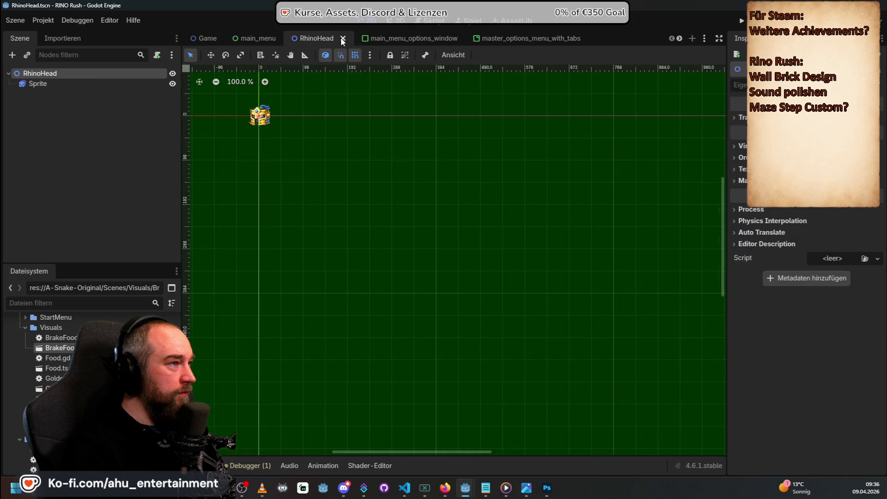
click(343, 38)
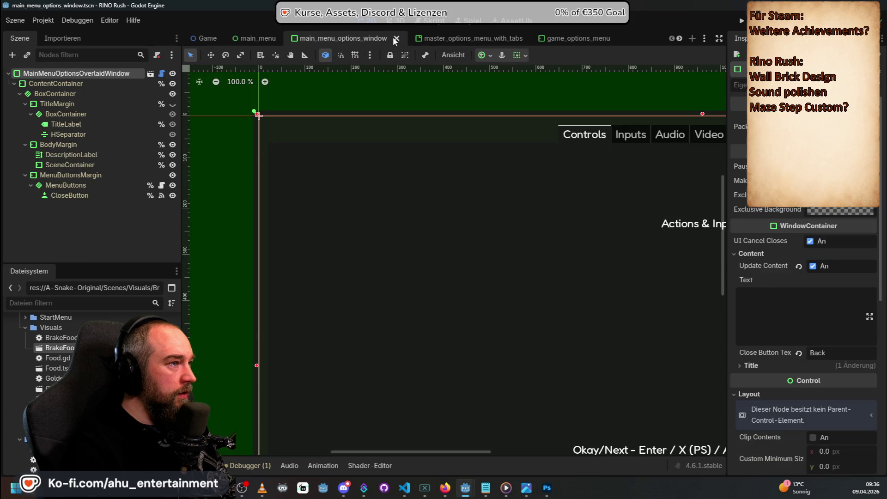
click(396, 38)
click(408, 38)
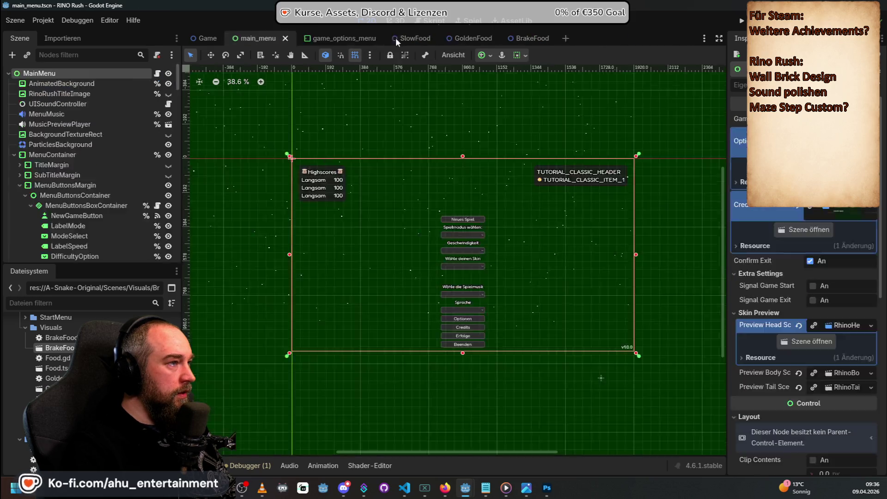
click(388, 38)
click(372, 37)
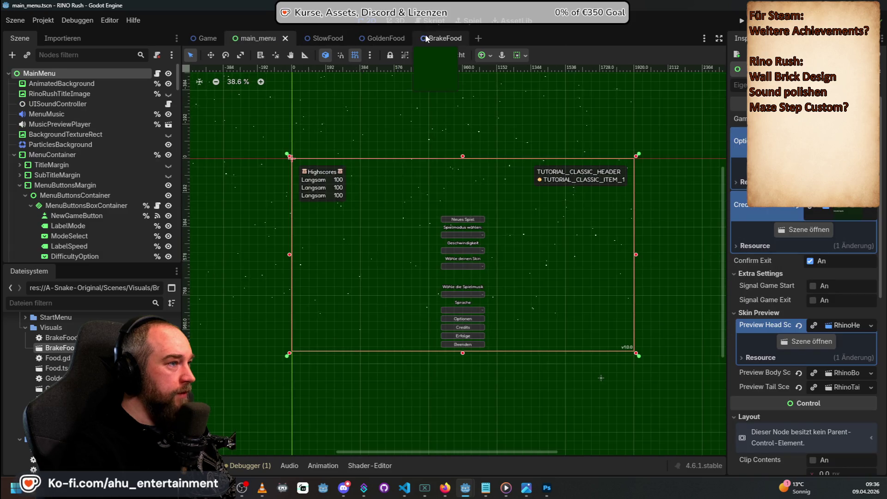
click(415, 41)
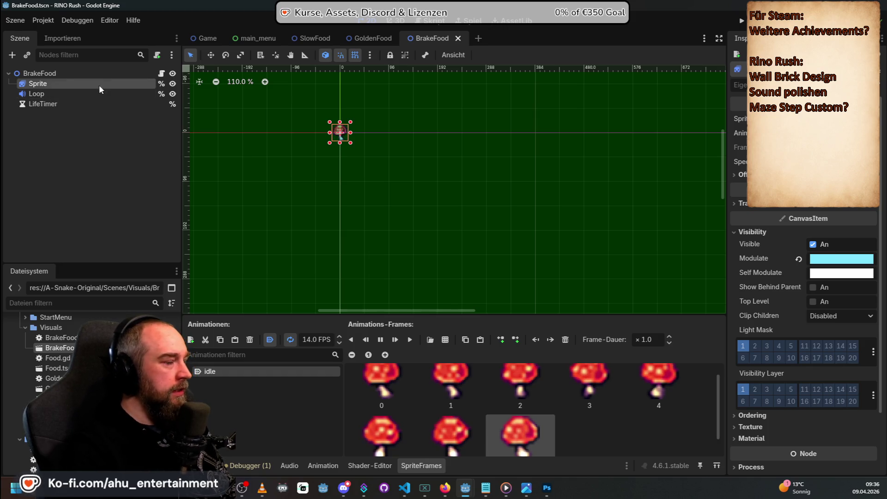
click(68, 73)
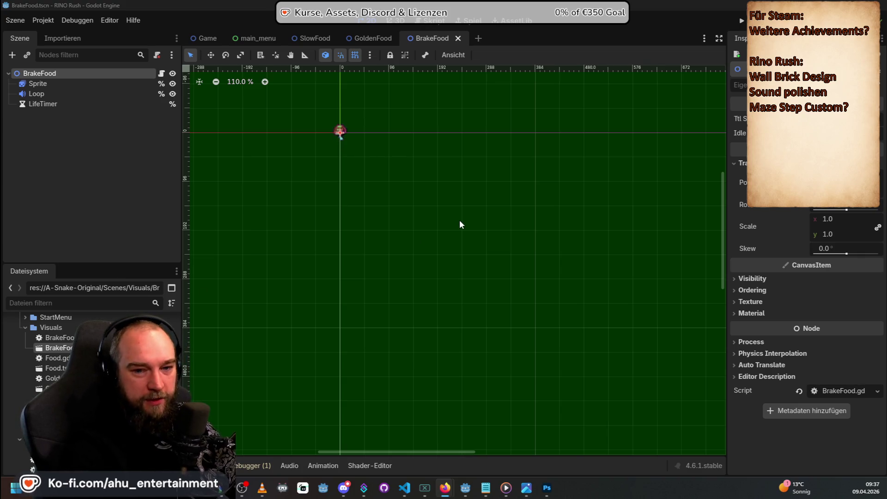
scroll(306, 105, up, 3)
scroll(323, 110, down, 2)
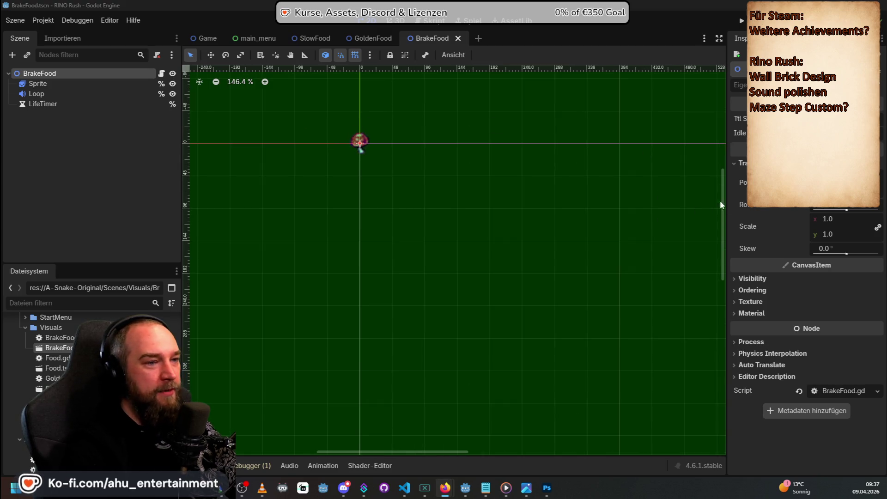
scroll(724, 204, up, 2)
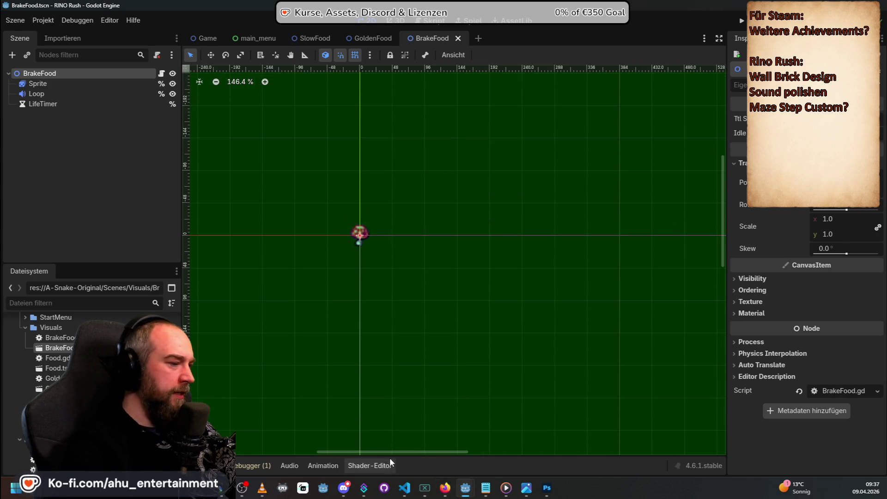
drag(412, 450, 406, 451)
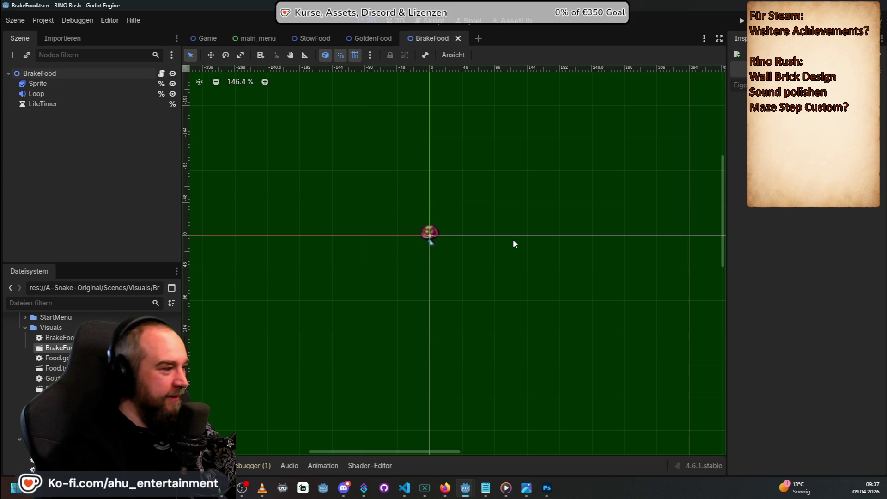
scroll(513, 239, down, 2)
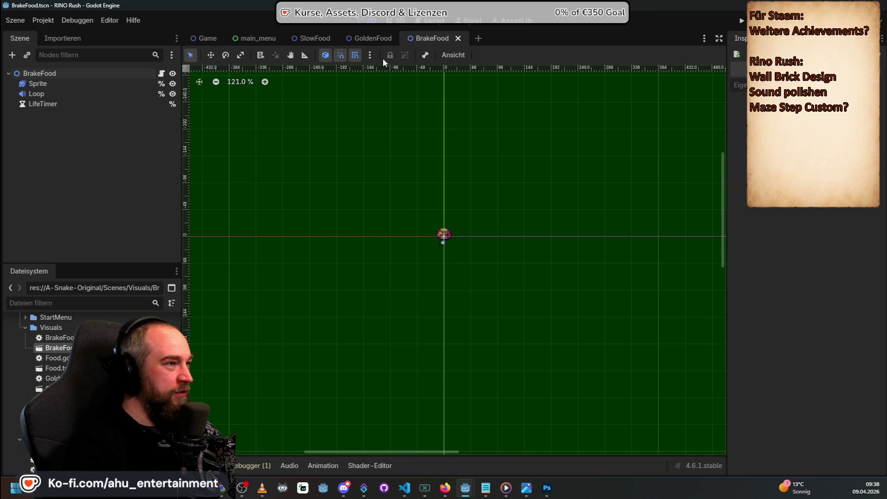
click(423, 24)
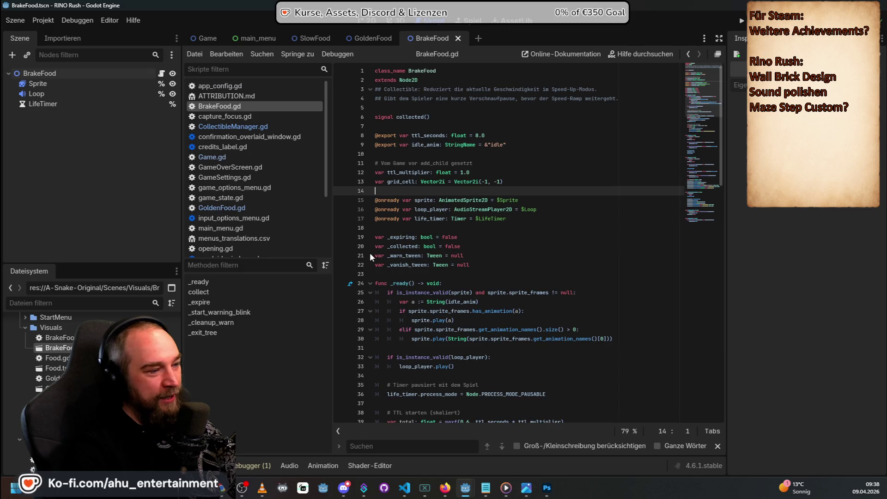
Step: Scroll through BrakeFood.gd to read its _ready, collect and _expire functions
scroll(536, 367, down, 7)
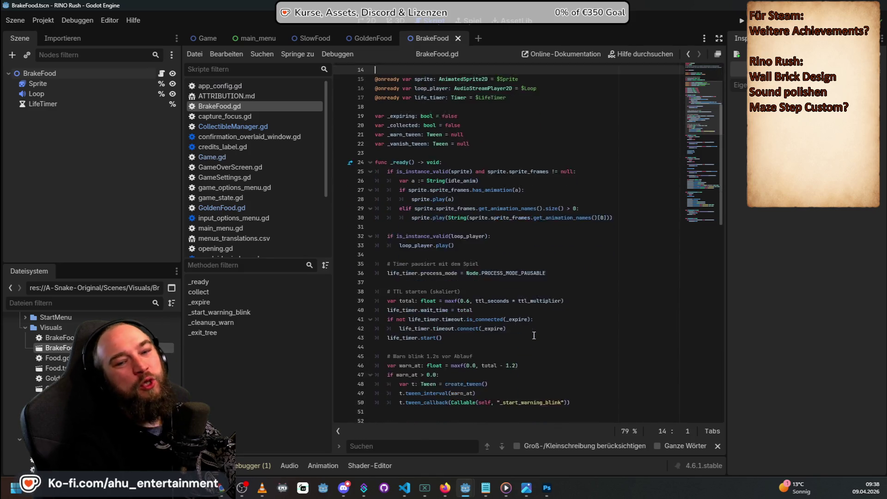
scroll(534, 335, down, 6)
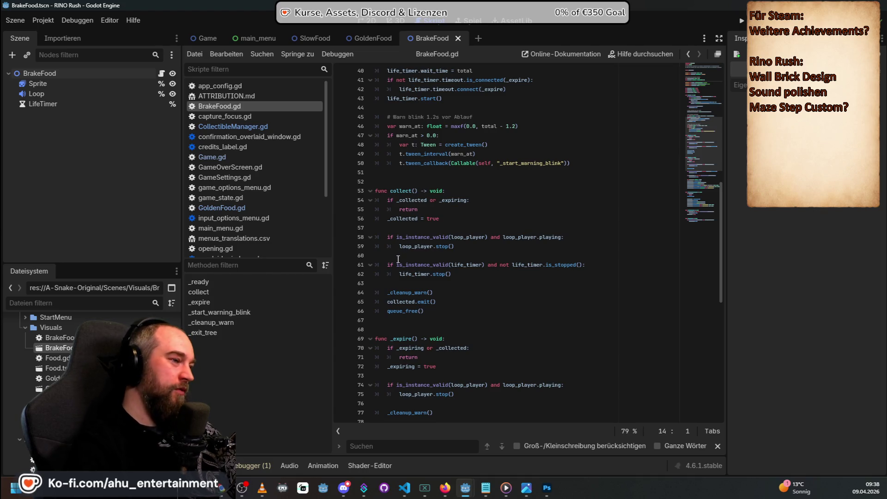
scroll(399, 259, up, 13)
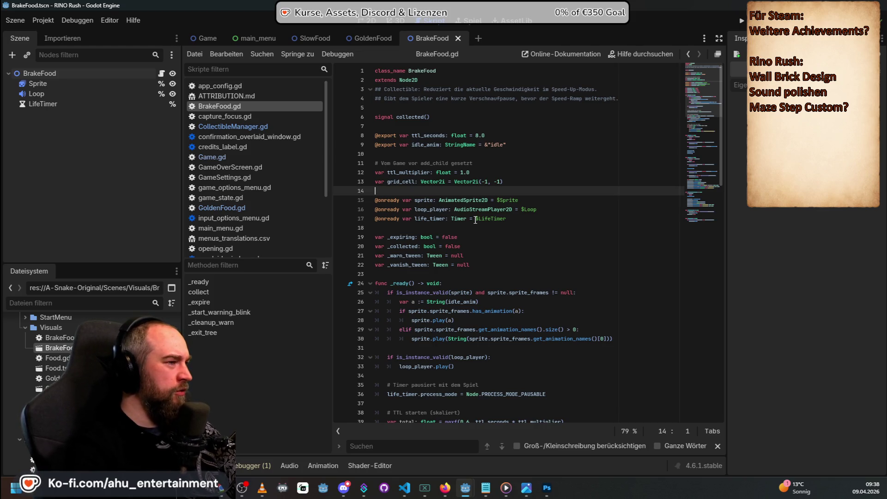
scroll(475, 220, down, 12)
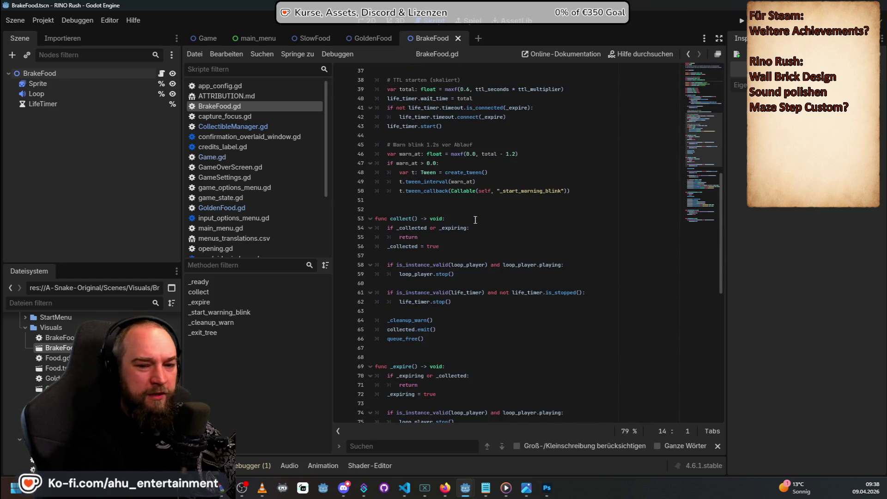
scroll(475, 220, up, 12)
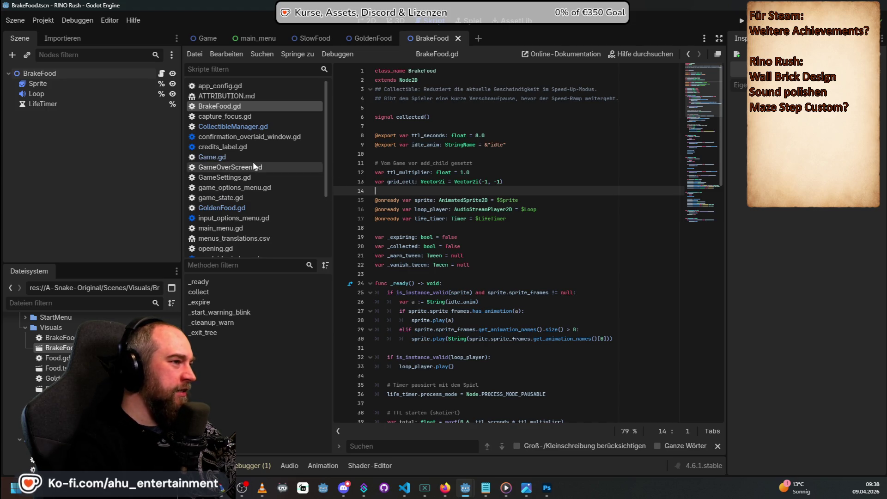
Step: Open CollectibleManager.gd and scroll through its opening sections
click(238, 126)
scroll(472, 219, down, 20)
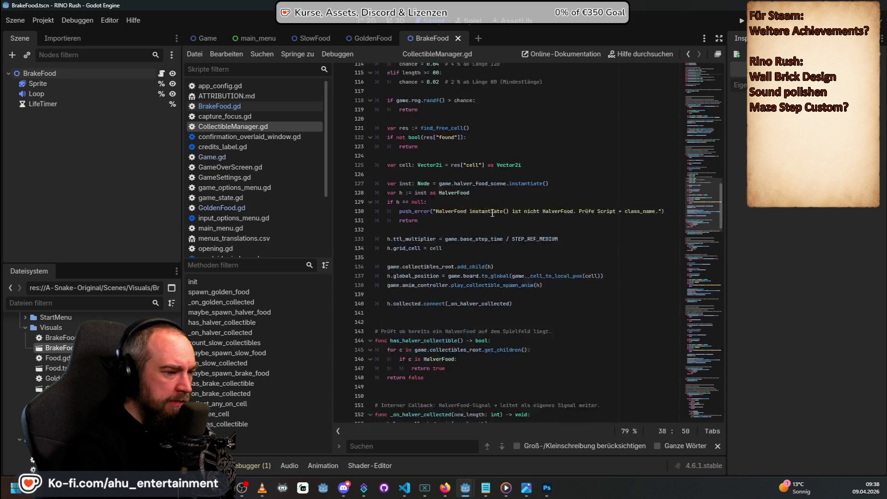
scroll(542, 215, down, 10)
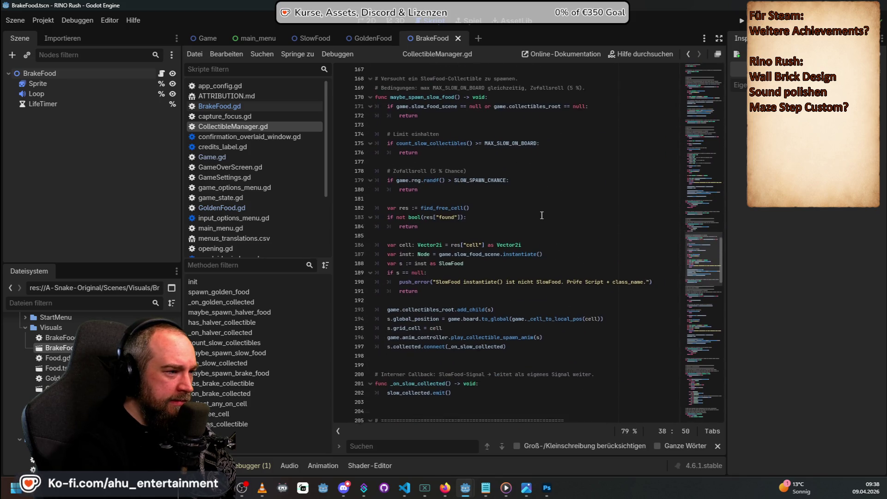
scroll(540, 217, down, 3)
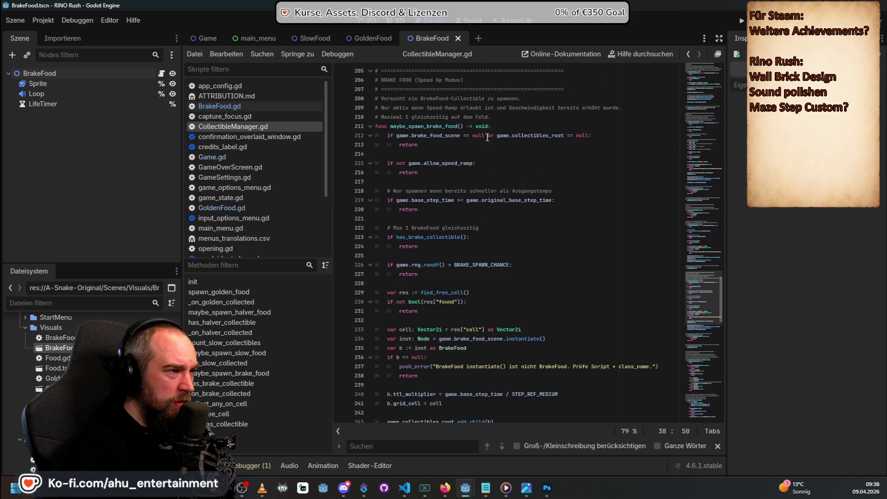
scroll(443, 180, down, 4)
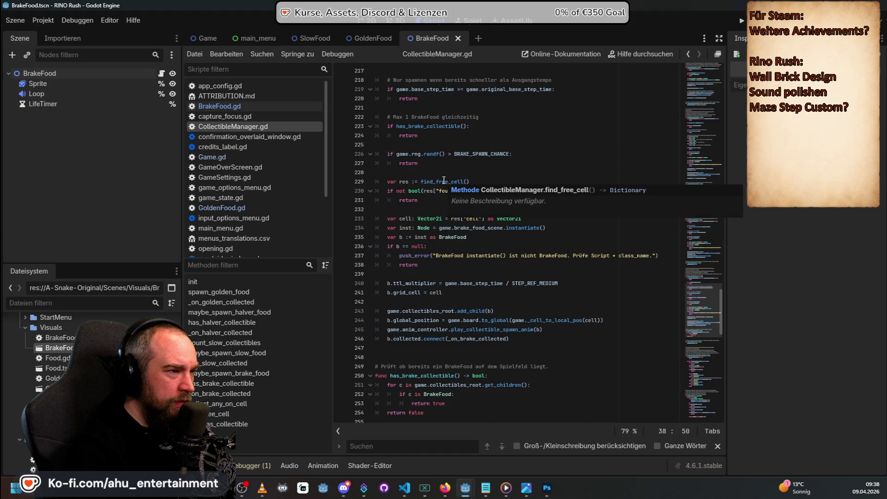
scroll(444, 180, up, 3)
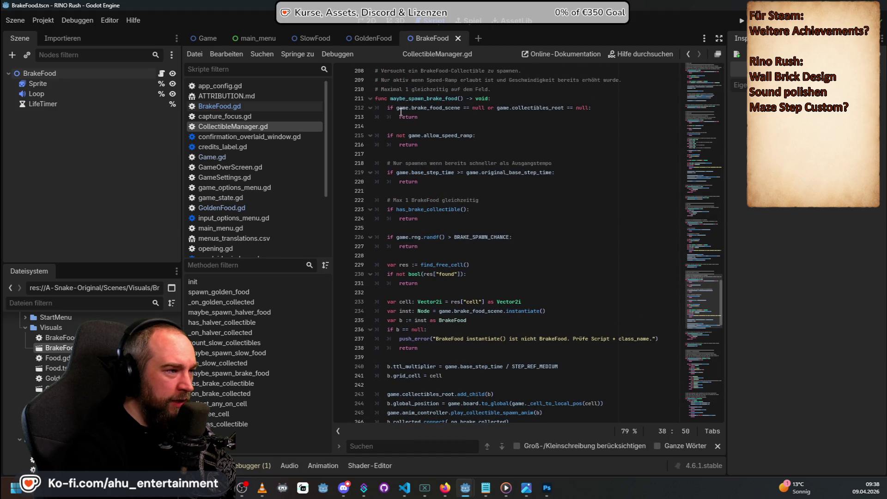
scroll(462, 185, down, 2)
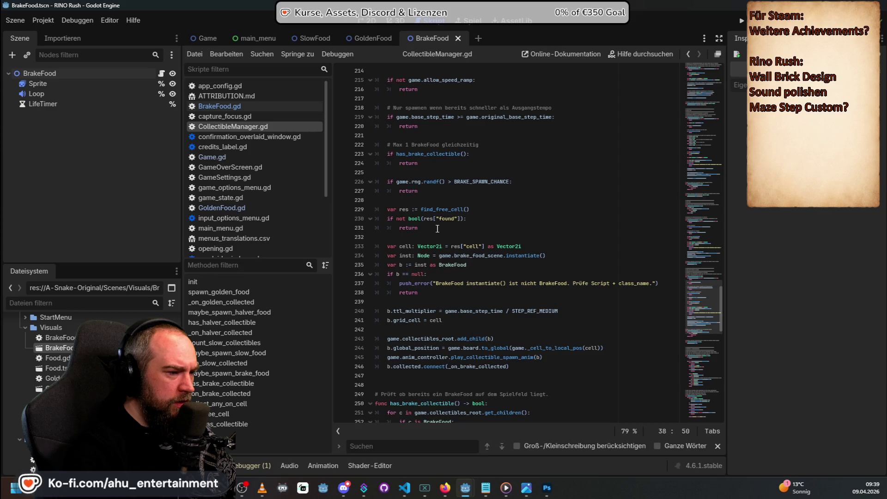
scroll(480, 222, up, 3)
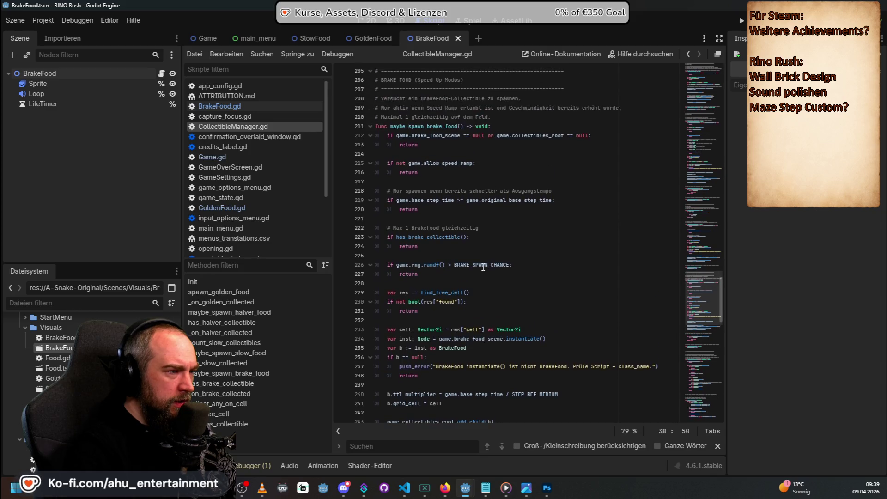
Step: Find the BRAKE_SPAWN_CHANCE check in maybe_spawn_brake_food, then go back to BrakeFood.gd
scroll(483, 265, down, 5)
scroll(495, 213, down, 7)
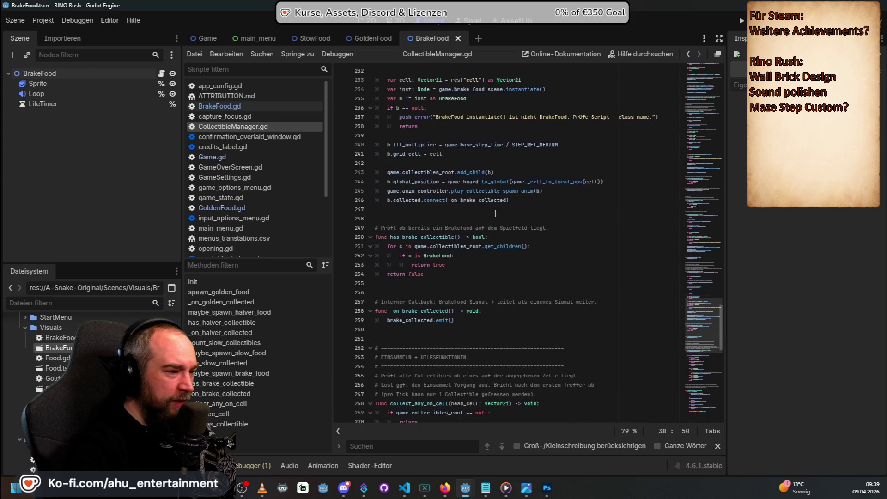
scroll(493, 214, down, 5)
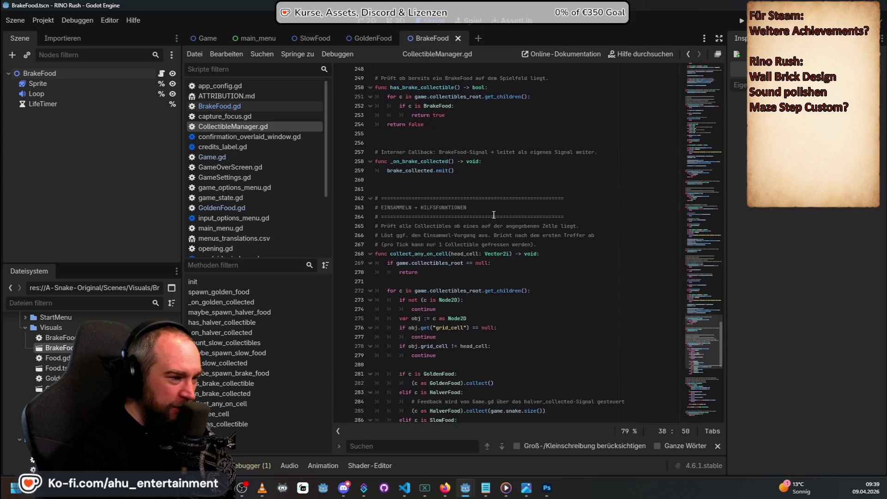
scroll(512, 208, down, 11)
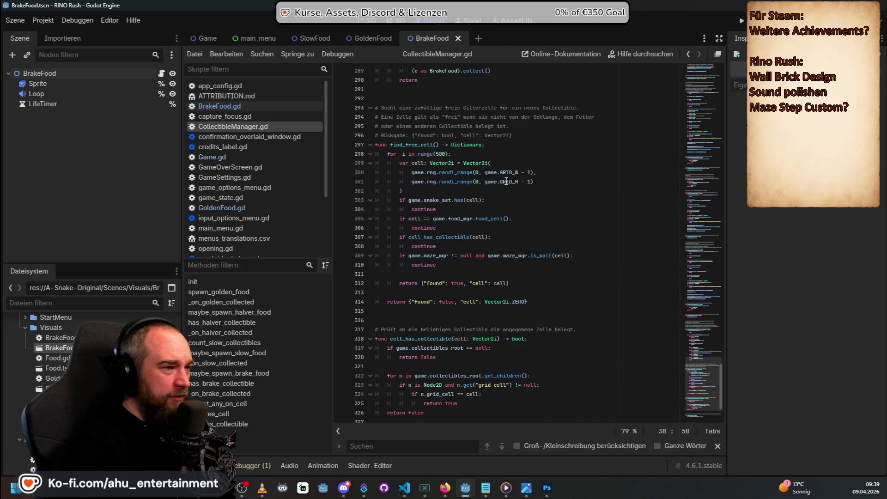
scroll(521, 211, down, 3)
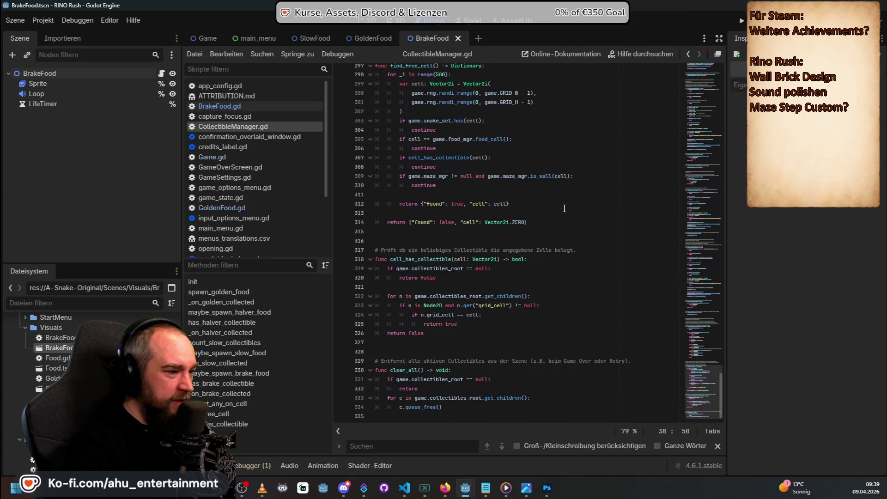
scroll(587, 217, up, 15)
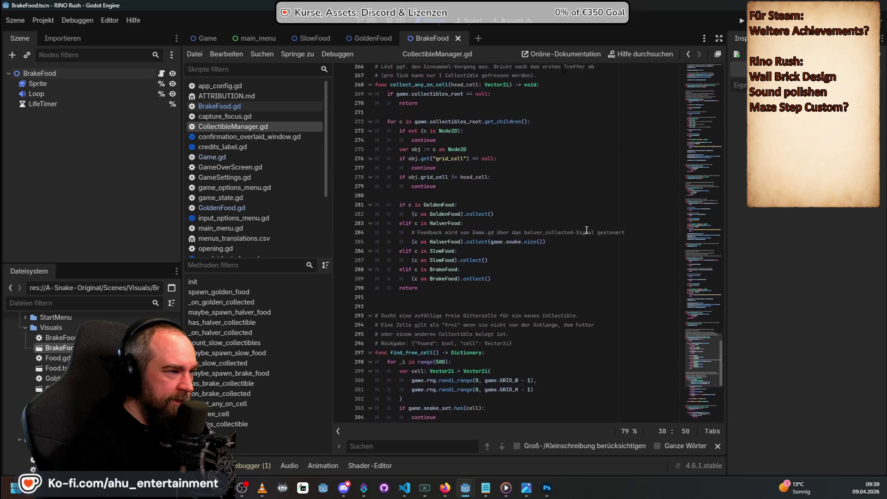
scroll(585, 239, up, 8)
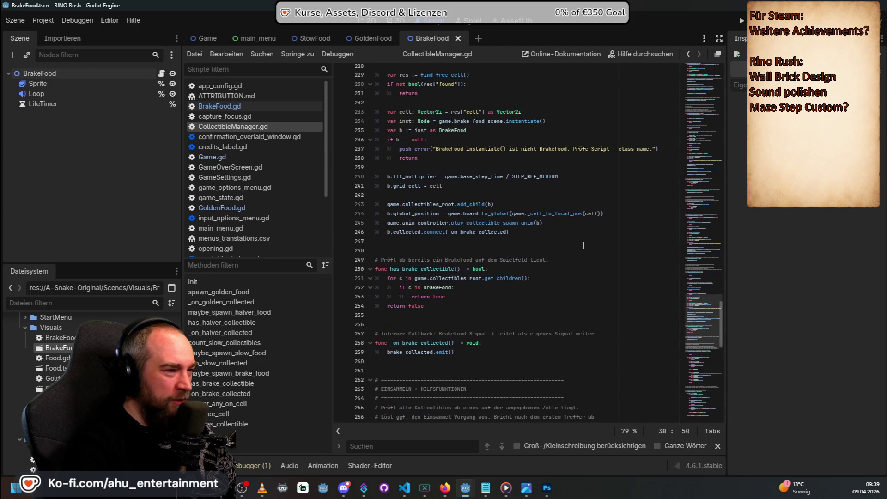
scroll(583, 245, up, 9)
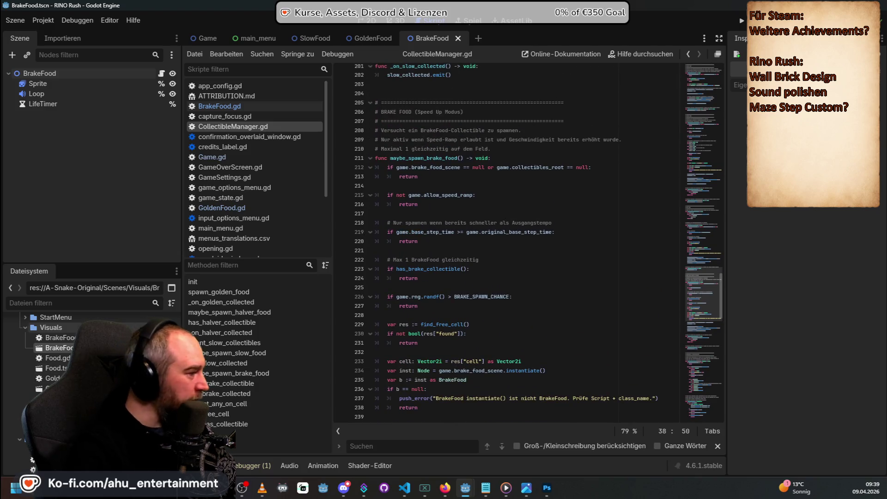
click(217, 106)
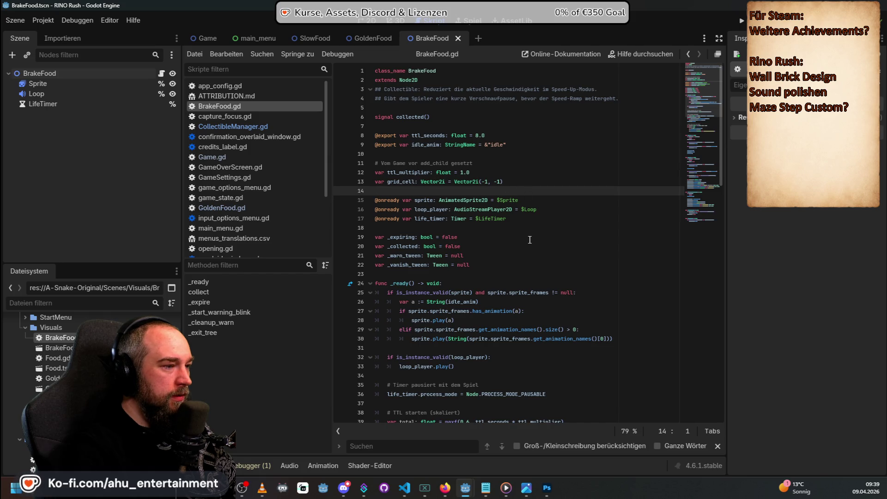
Step: Read BrakeFood.gd's LifeTimer setup in _ready and scroll back to line 1
scroll(530, 240, down, 4)
scroll(536, 191, down, 4)
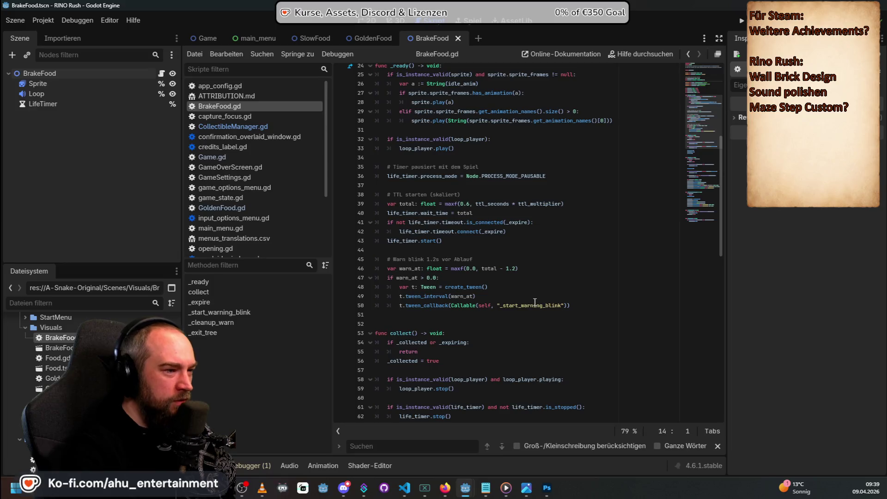
scroll(533, 250, up, 5)
scroll(533, 302, up, 4)
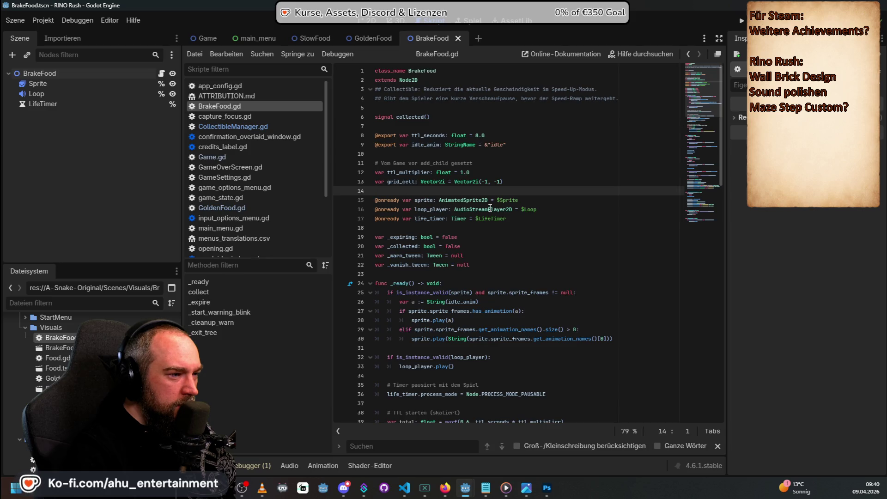
scroll(482, 208, down, 3)
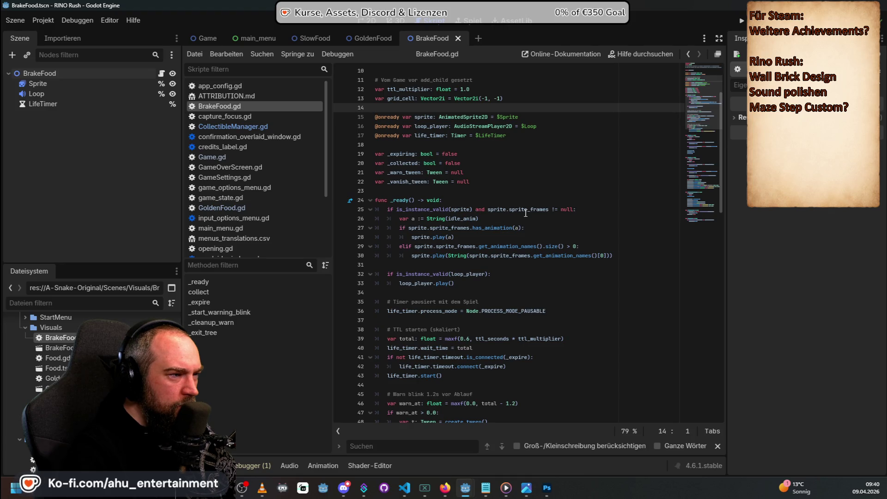
scroll(525, 213, up, 2)
scroll(517, 240, up, 1)
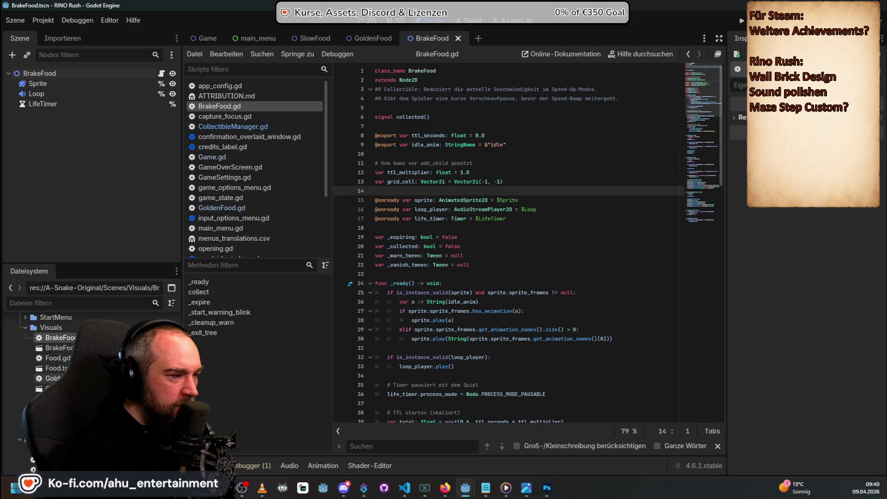
click(222, 208)
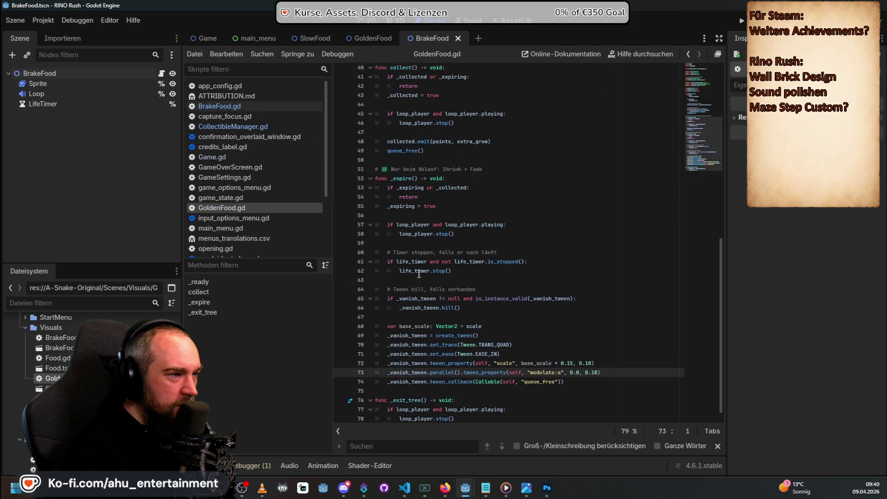
scroll(419, 274, up, 10)
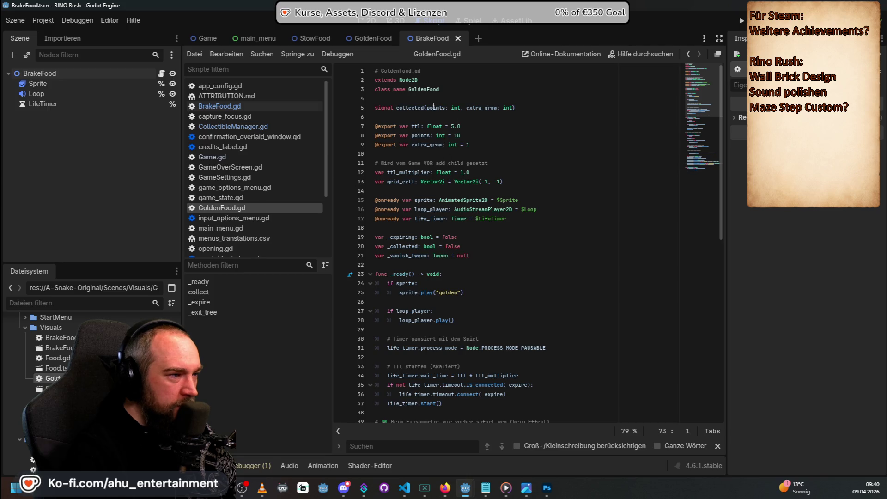
scroll(508, 224, down, 10)
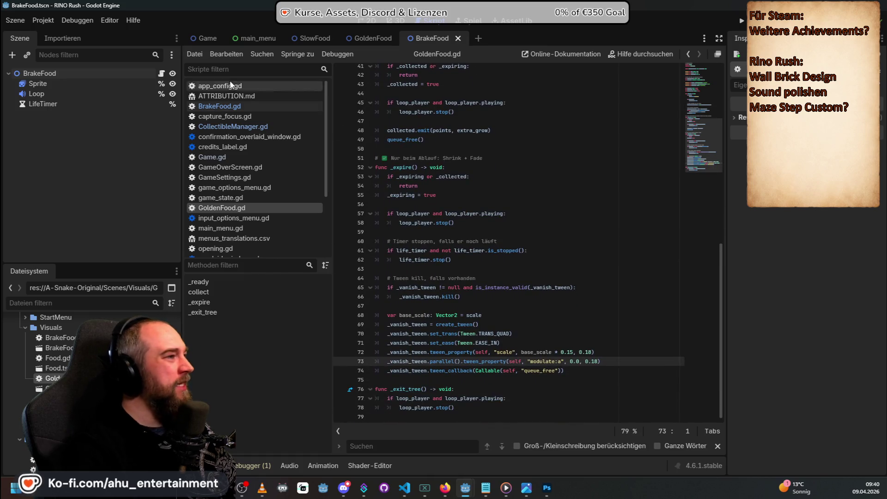
mouse_move(202, 35)
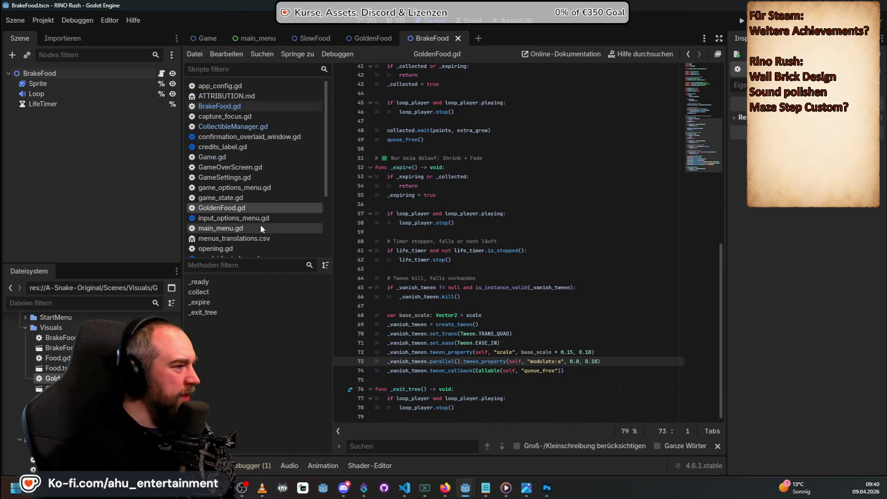
click(224, 157)
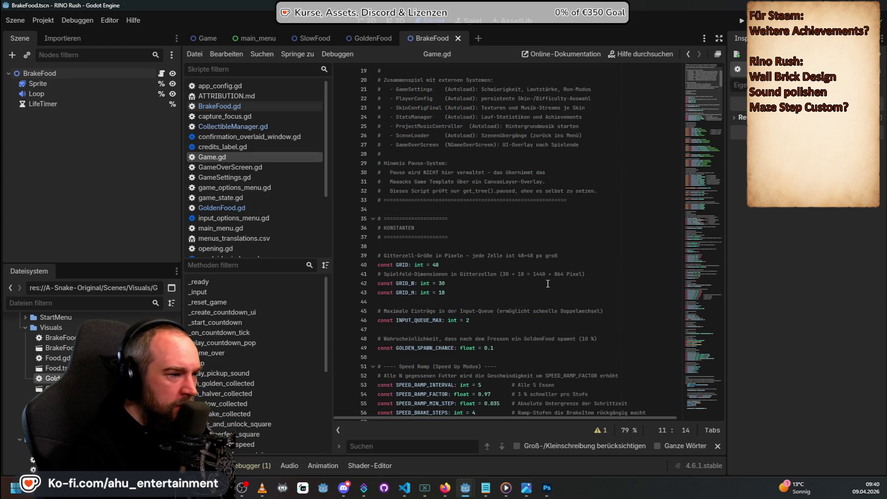
Step: Scroll through Game.gd's constants, including SPEED_RAMP_INTERVAL 5, SPEED_RAMP_FACTOR 0.97 and SPEED_BRAKE_STEPS 4
scroll(459, 214, up, 5)
scroll(545, 289, down, 6)
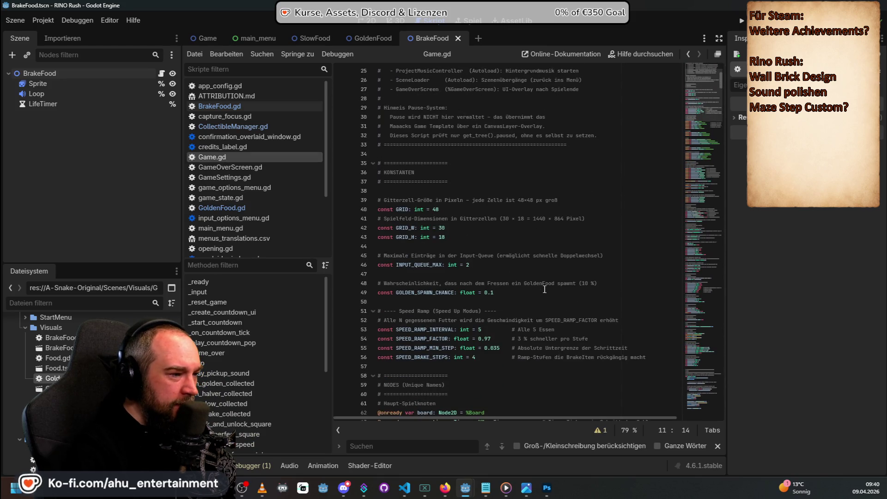
scroll(545, 290, down, 3)
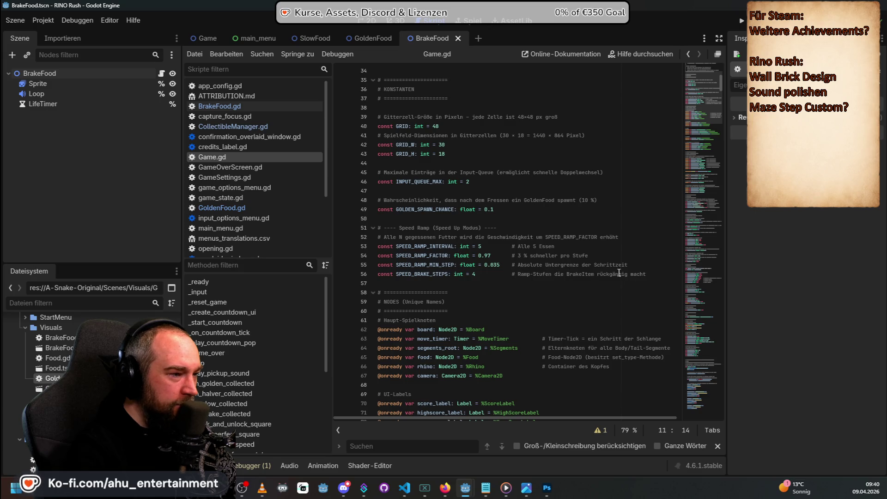
scroll(600, 263, down, 2)
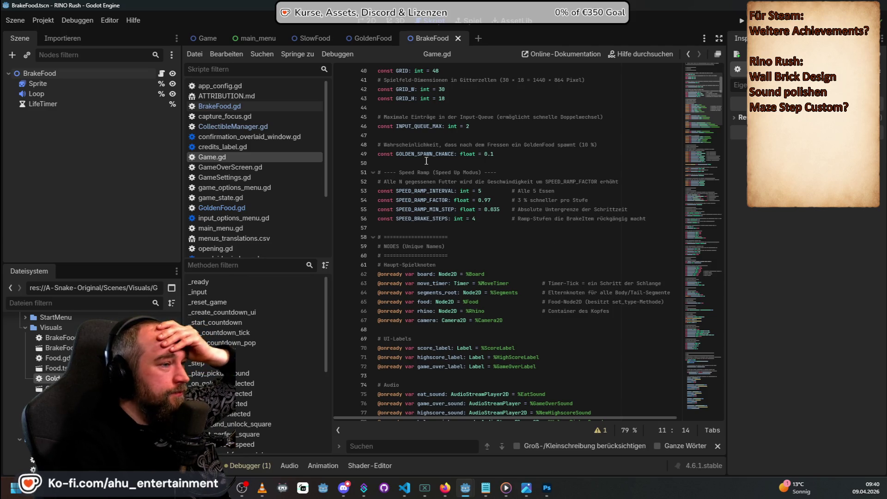
scroll(455, 221, down, 3)
scroll(455, 221, down, 9)
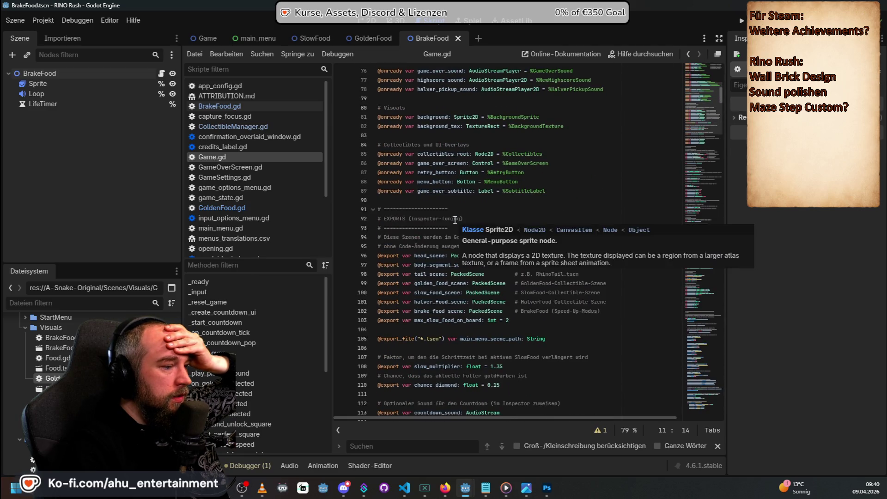
scroll(455, 220, down, 3)
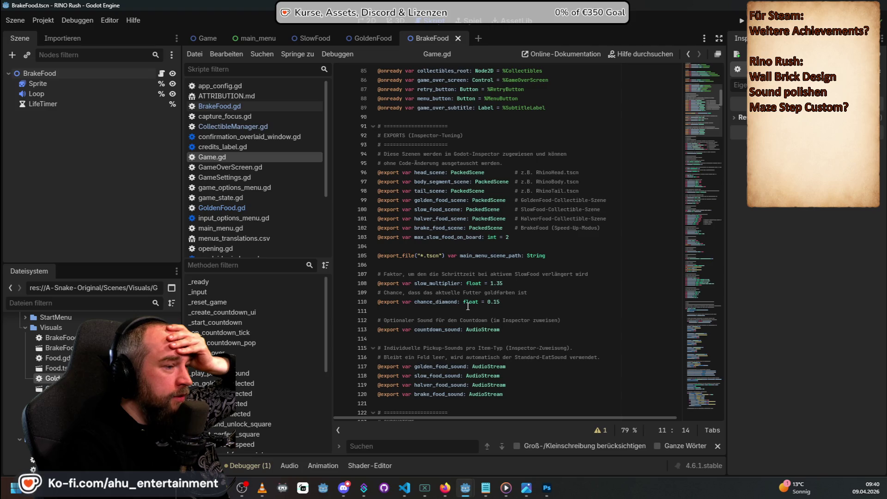
scroll(517, 259, down, 5)
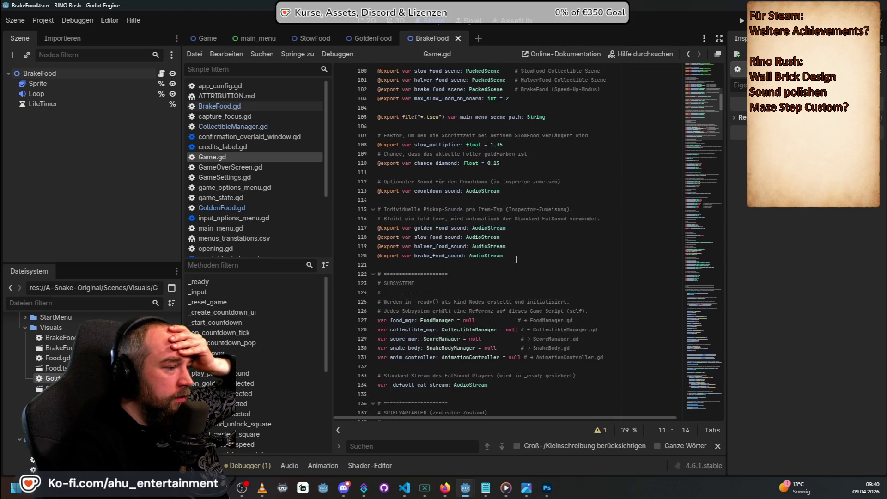
scroll(515, 262, up, 8)
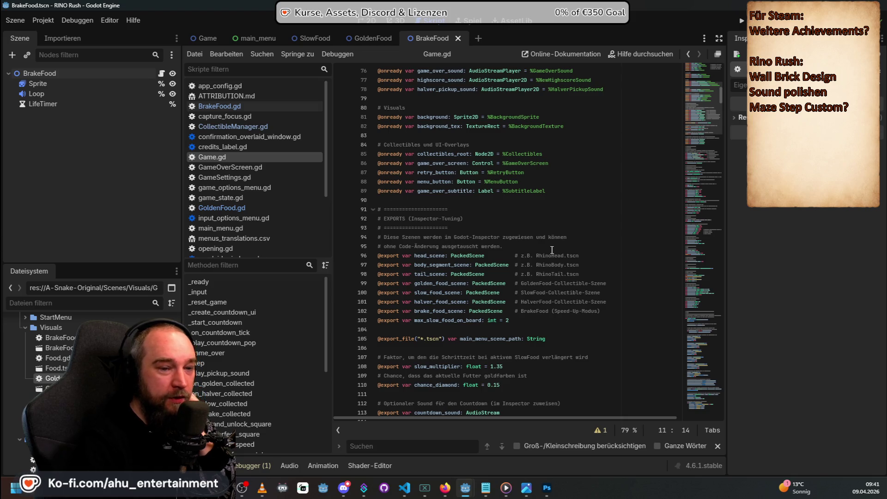
scroll(545, 254, up, 3)
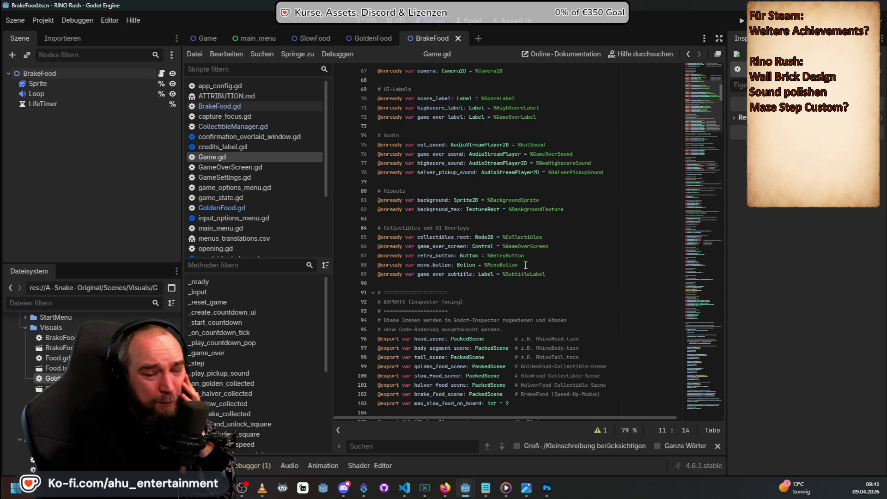
scroll(518, 244, up, 3)
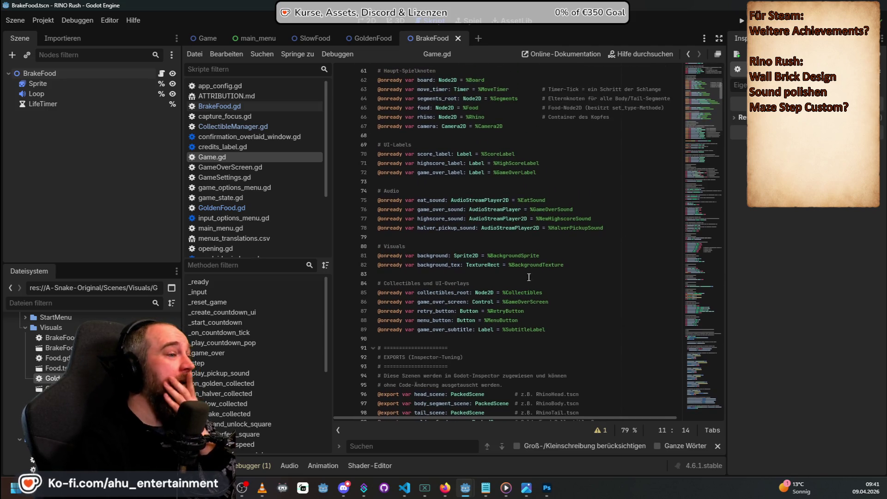
scroll(518, 244, up, 2)
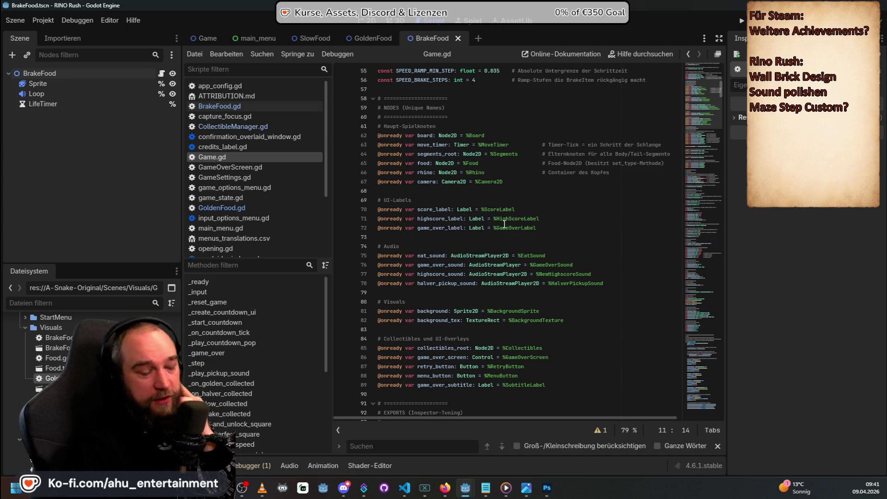
scroll(494, 223, down, 1)
scroll(486, 223, up, 8)
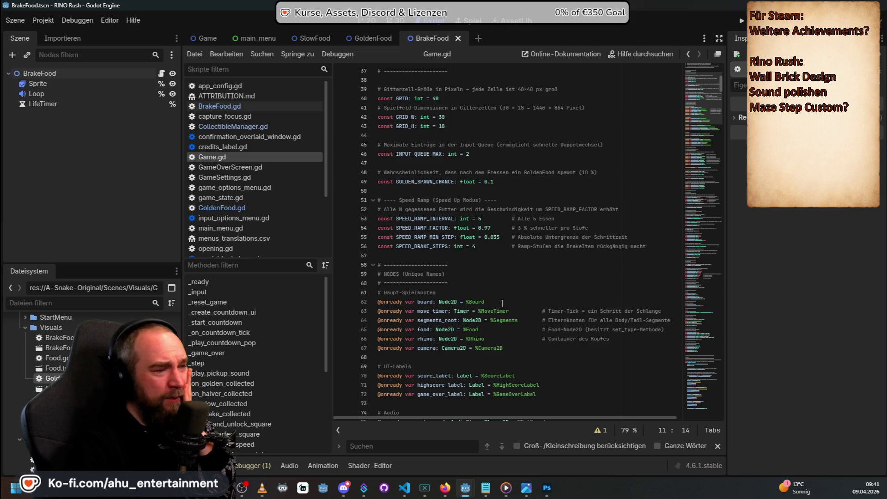
scroll(501, 292, down, 5)
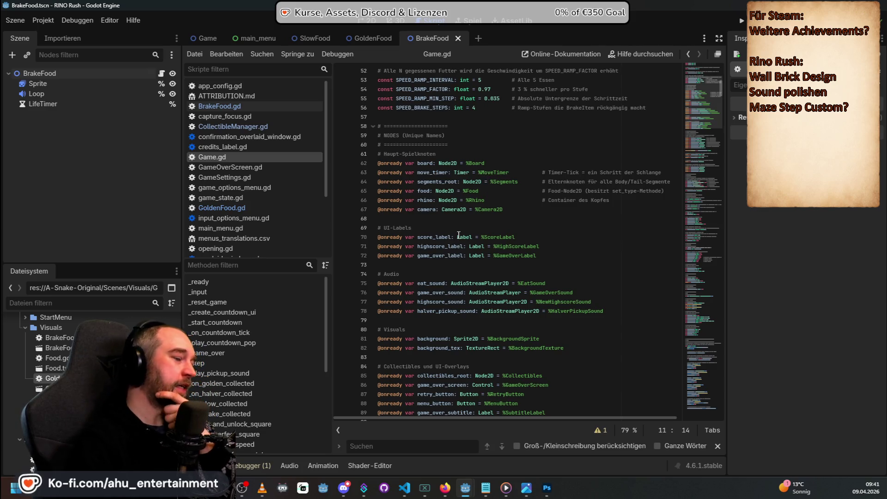
mouse_move(485, 292)
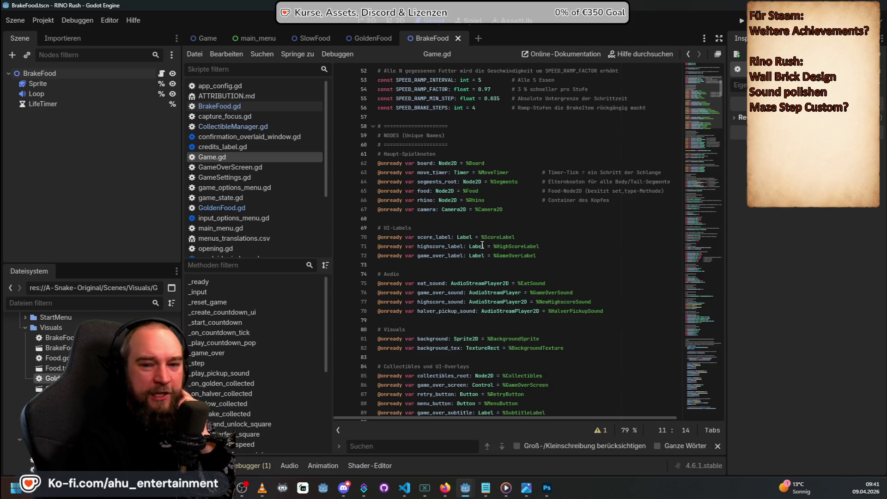
mouse_move(483, 244)
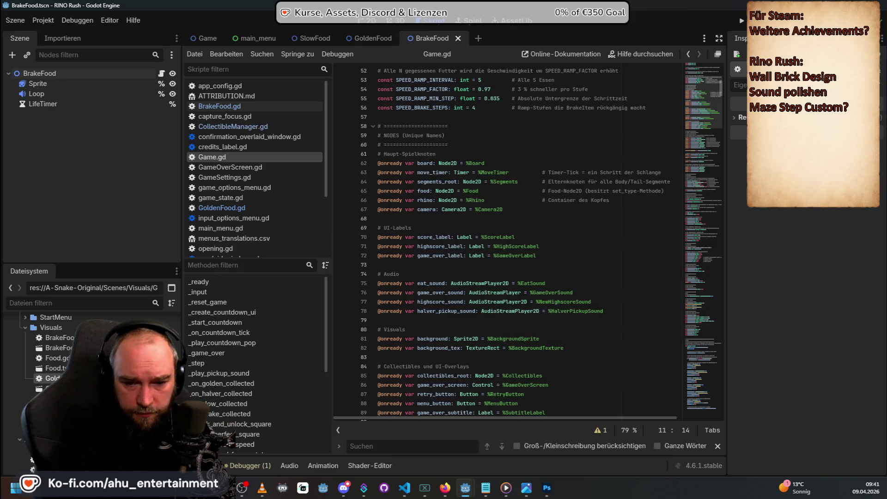
key(alt+Tab)
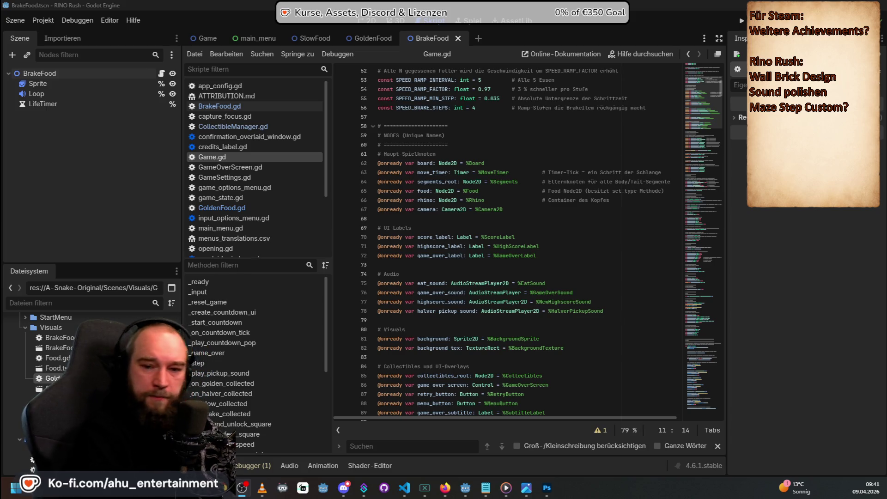
Step: Under 'Für Steam:', add 'Neue Achievements:', '"Bist du ein Hund?"' and '-> in den Tail beißen'
text("S)
key(BackSpace)
key(BackSpace)
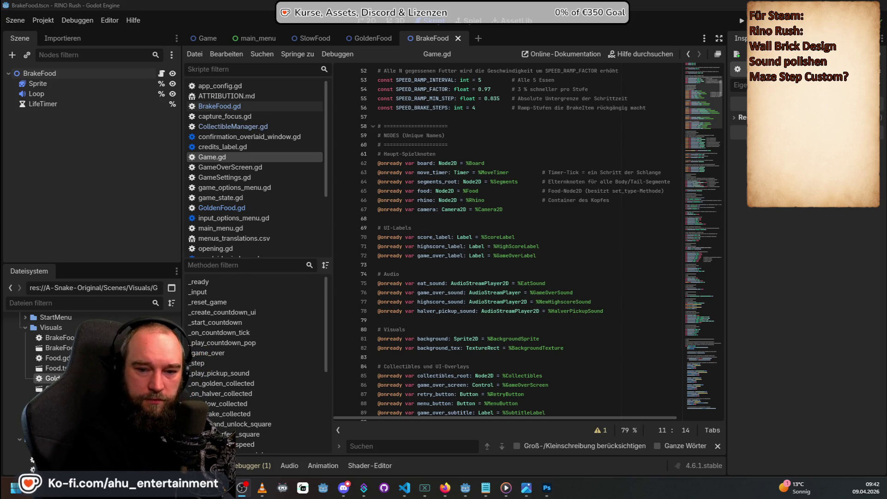
key(Return)
text("Bist du ein Hund?)
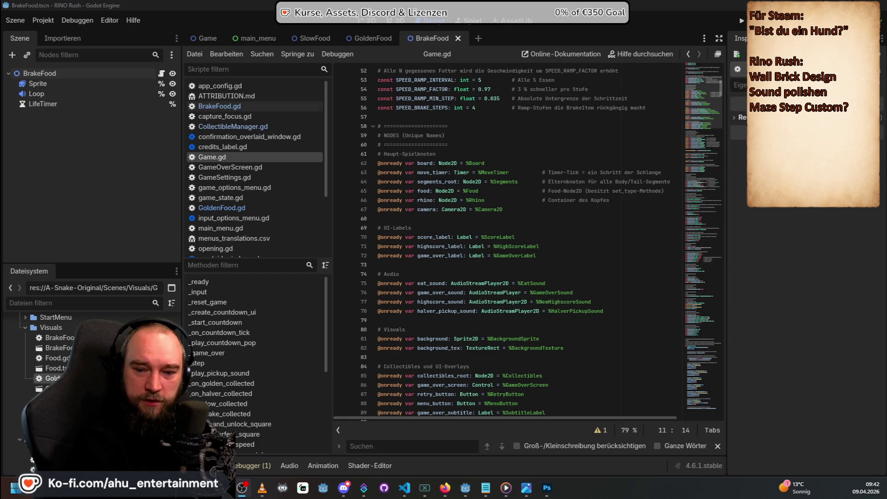
key(Return)
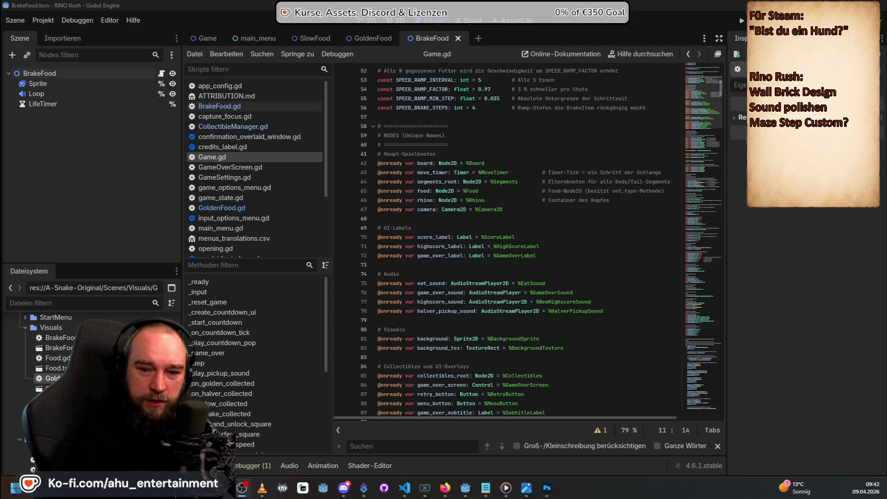
key(Return)
text(Achievements)
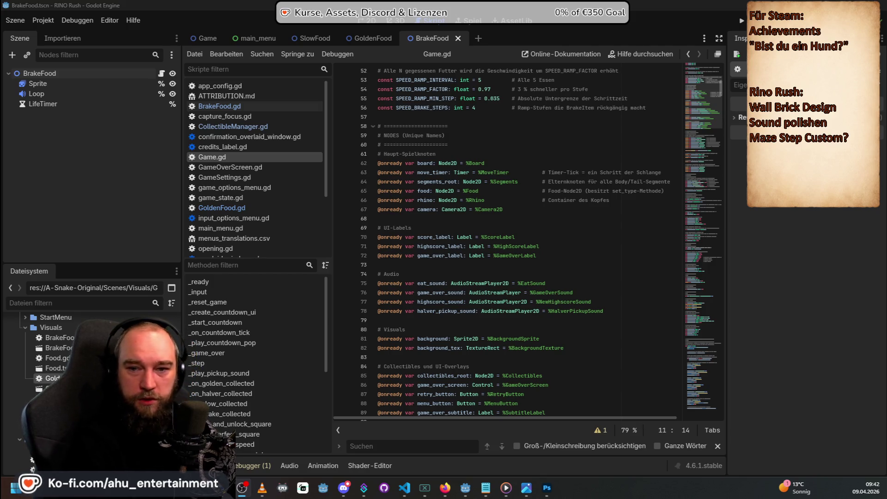
text(:Neue)
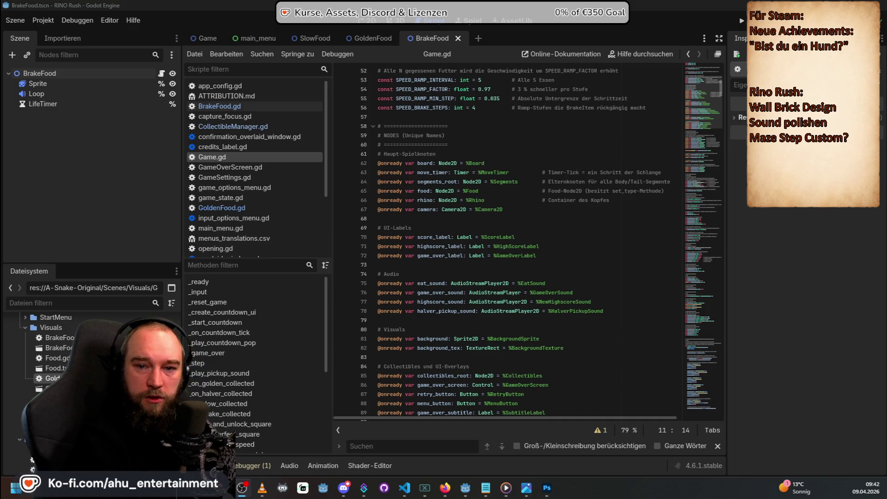
key(Return)
text(->)
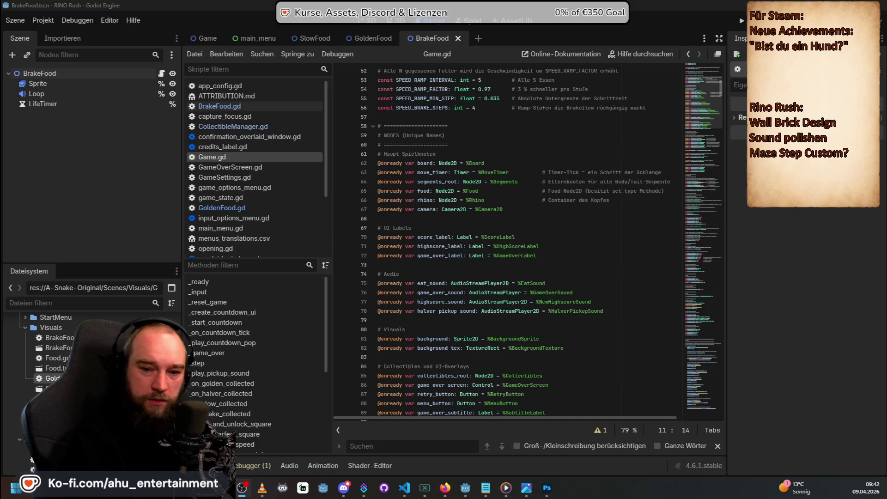
text( in den)
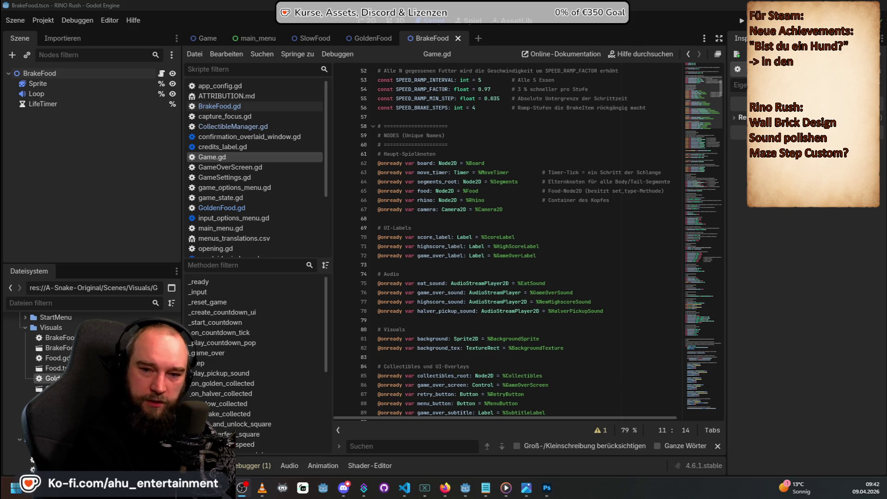
text( Tail beißen)
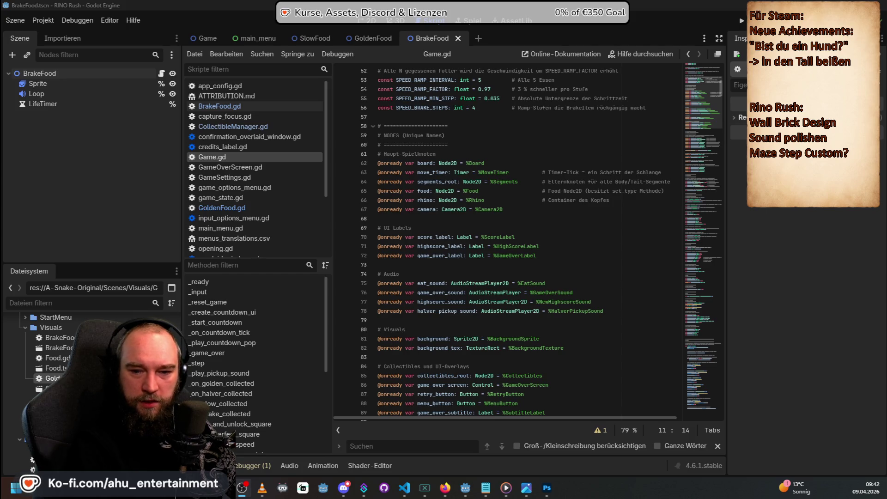
text(Allesfresser:)
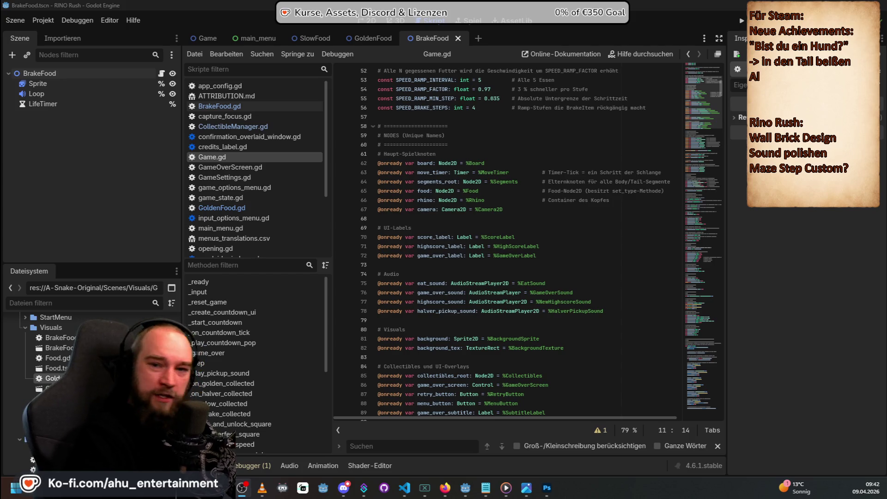
key(Return)
text(Jedes Item in Arf)
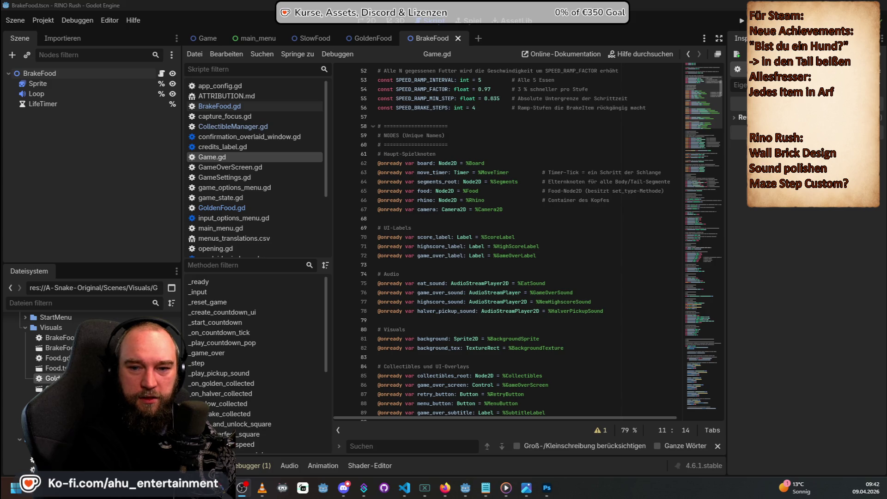
key(BackSpace)
text(carde)
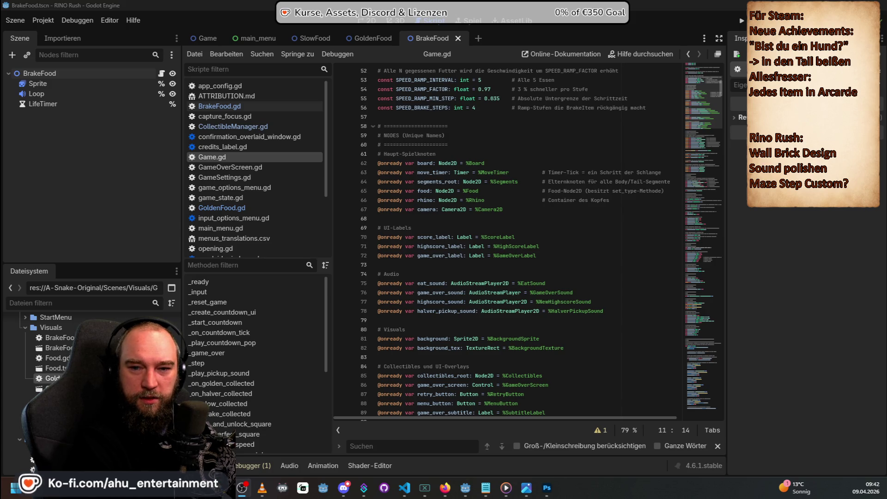
key(BackSpace)
key(BackSpace)
key(BackSpace)
key(BackSpace)
key(BackSpace)
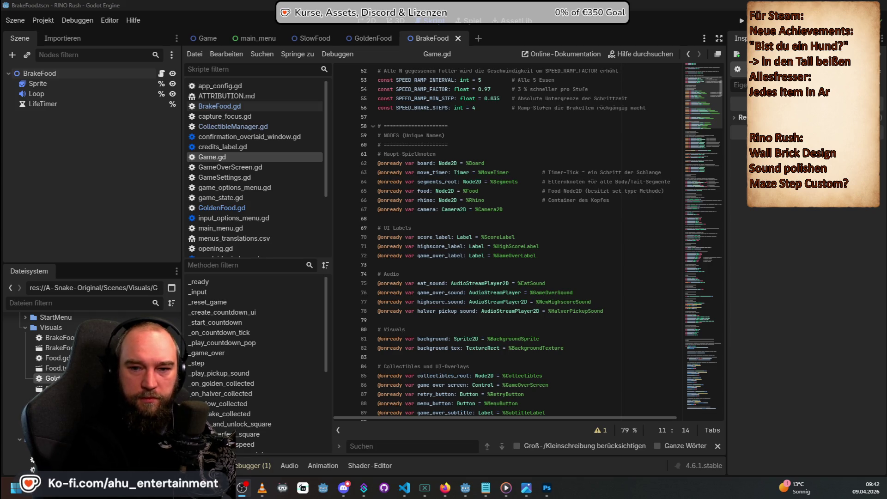
key(BackSpace)
text(cade)
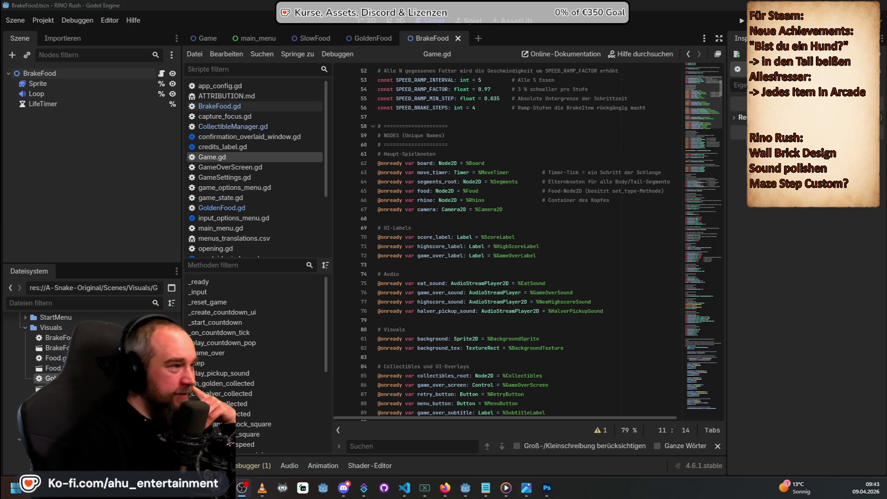
scroll(523, 236, up, 2)
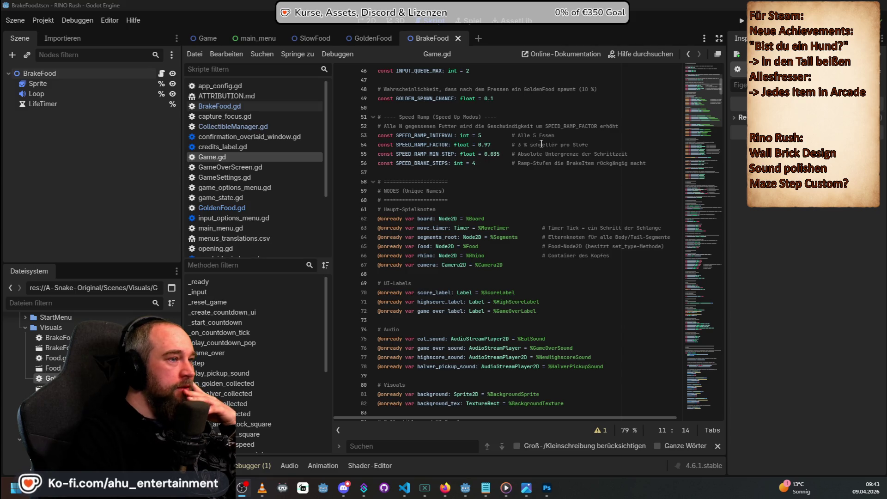
scroll(552, 162, up, 4)
scroll(552, 178, up, 3)
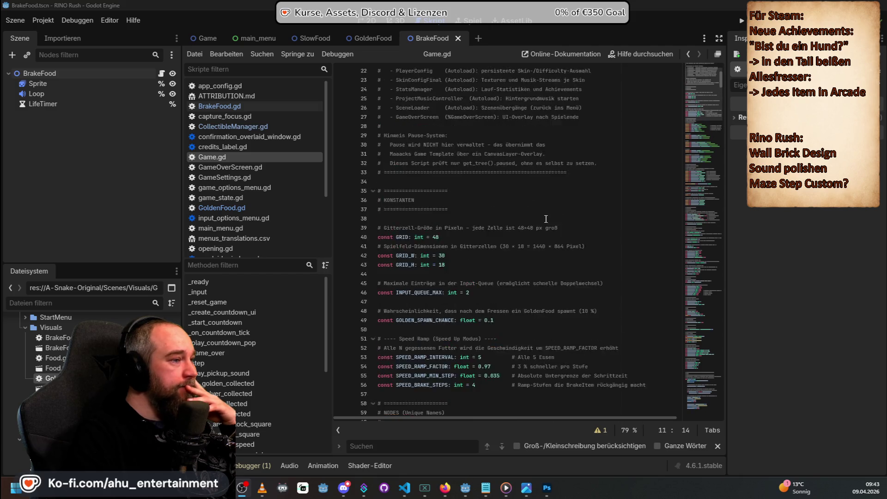
scroll(539, 218, down, 8)
scroll(539, 218, down, 10)
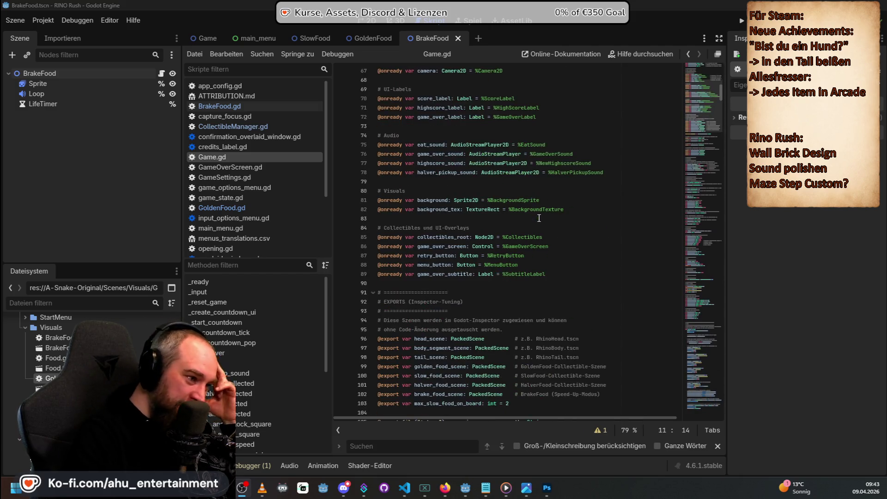
scroll(538, 218, down, 8)
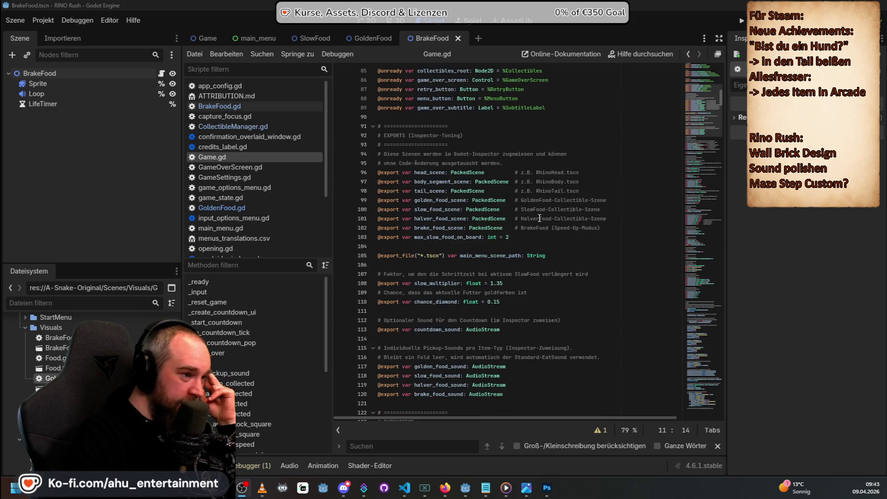
scroll(546, 211, down, 15)
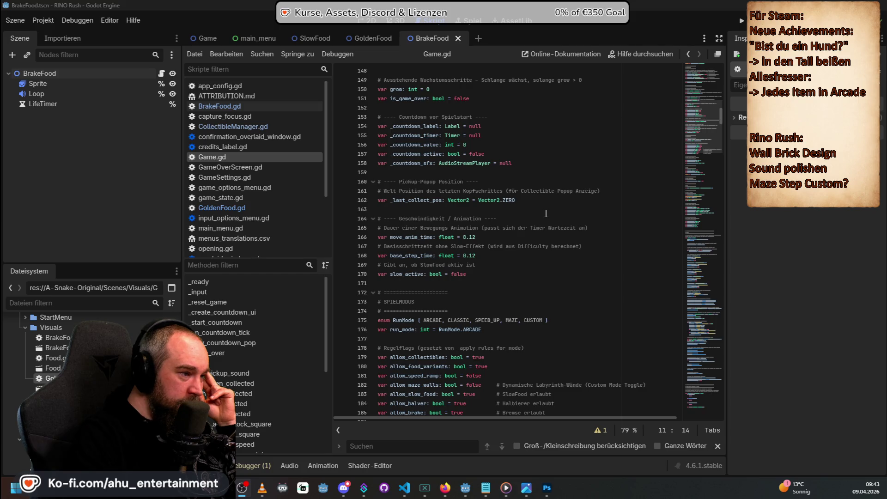
scroll(545, 213, down, 8)
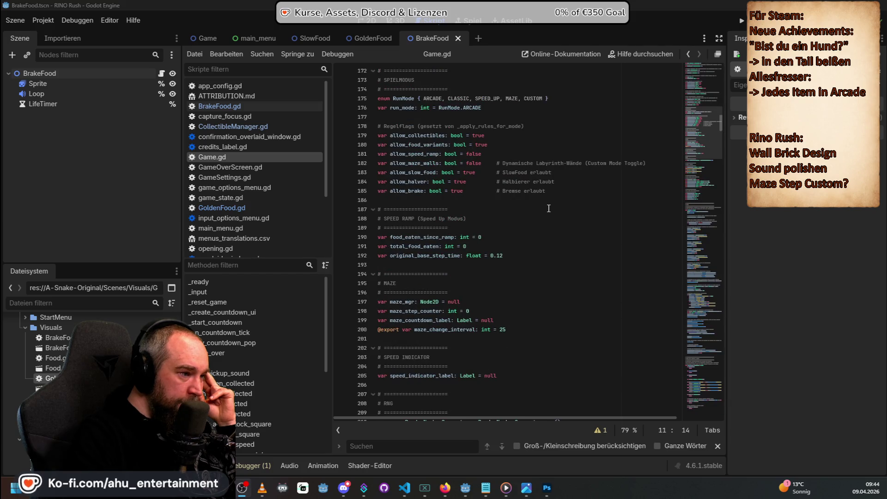
scroll(531, 296, down, 4)
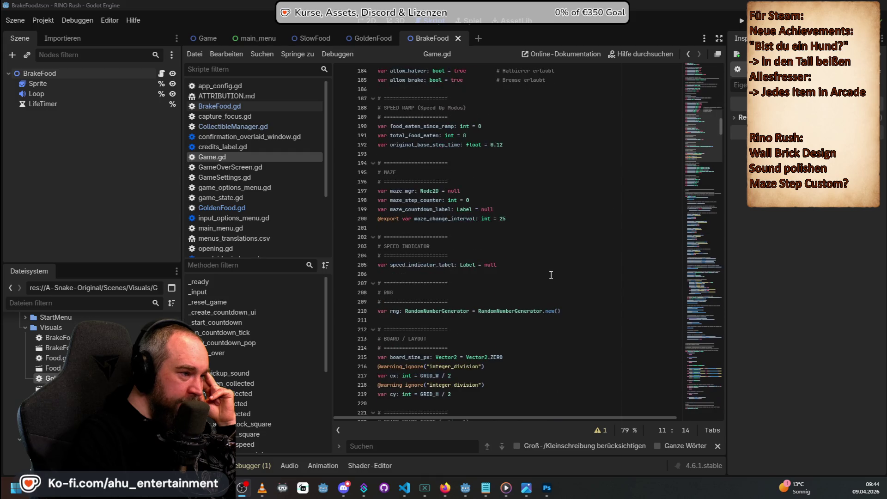
scroll(567, 243, down, 4)
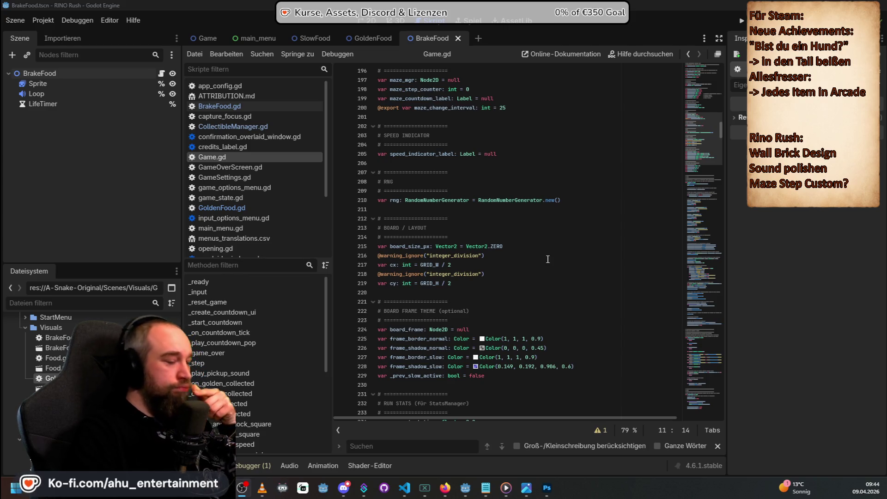
scroll(548, 259, down, 4)
scroll(548, 259, down, 12)
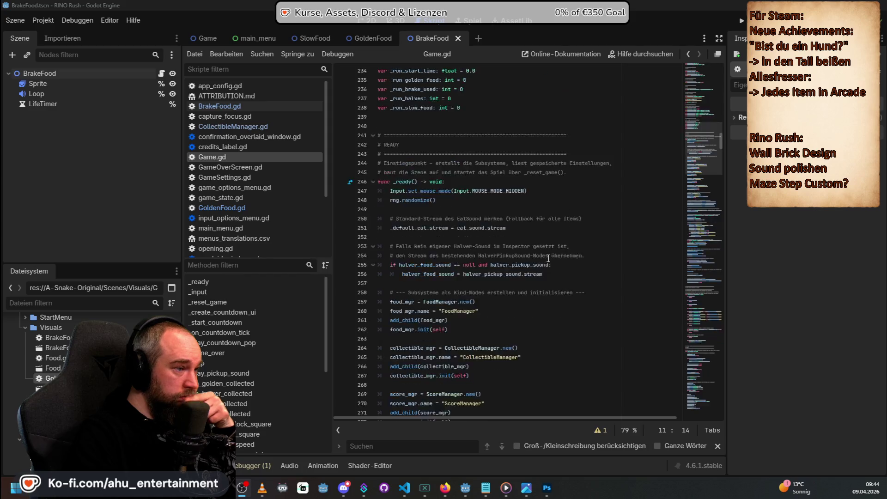
scroll(549, 258, down, 11)
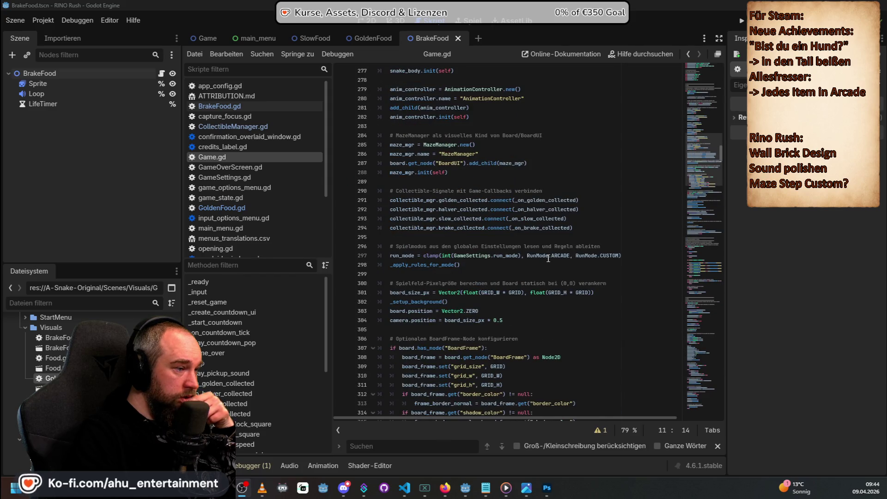
scroll(548, 258, down, 14)
scroll(549, 259, down, 20)
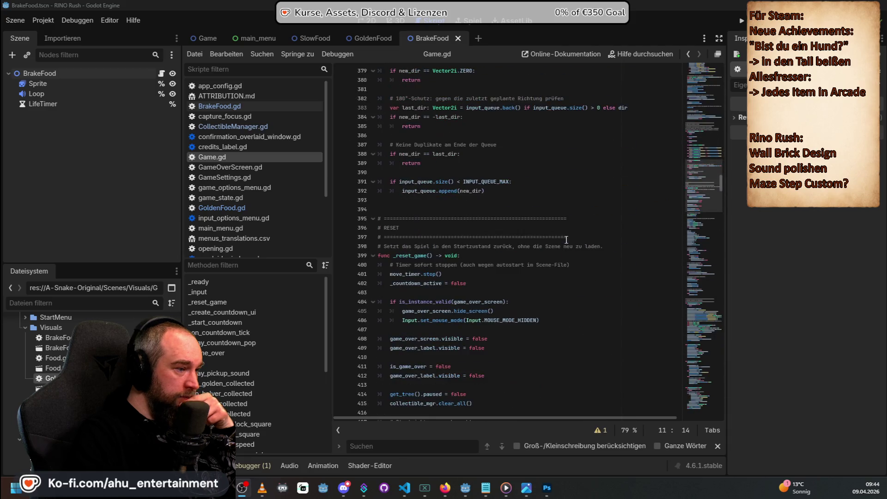
scroll(445, 229, down, 20)
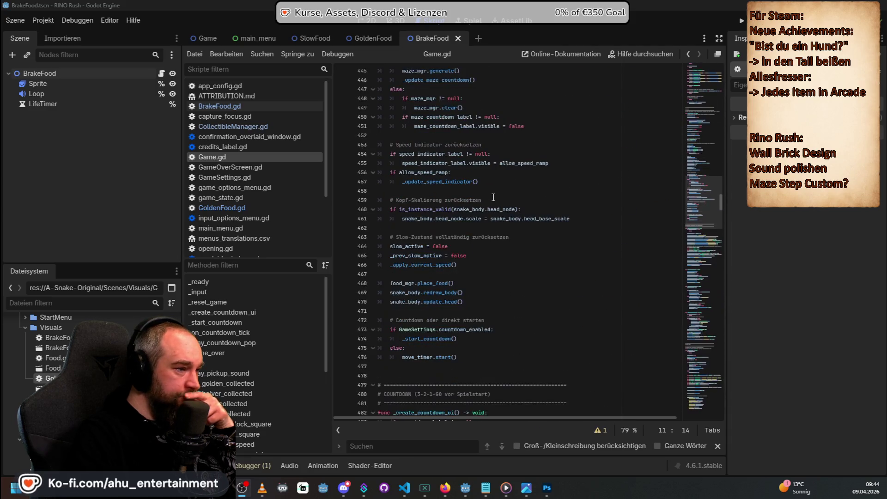
scroll(493, 198, down, 20)
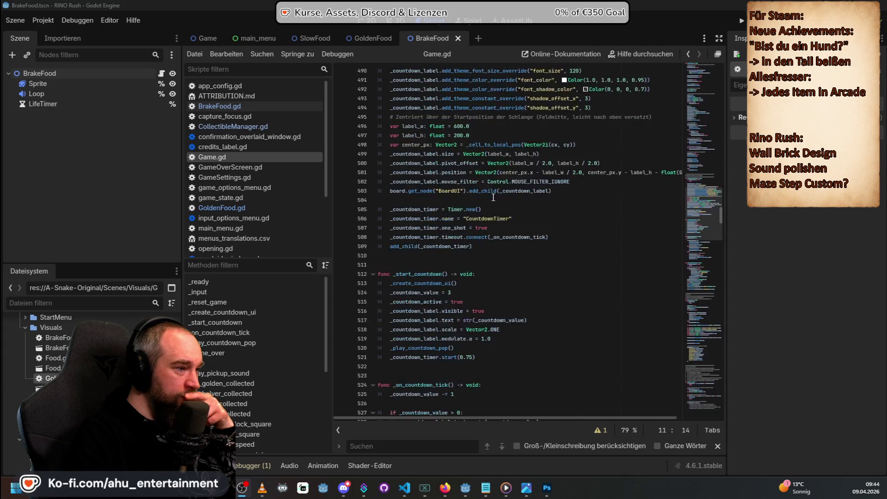
scroll(493, 197, down, 7)
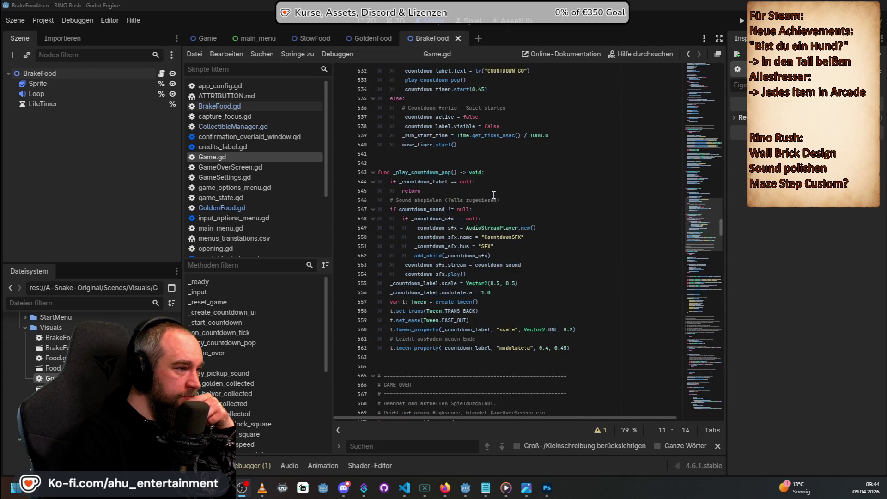
scroll(493, 195, down, 9)
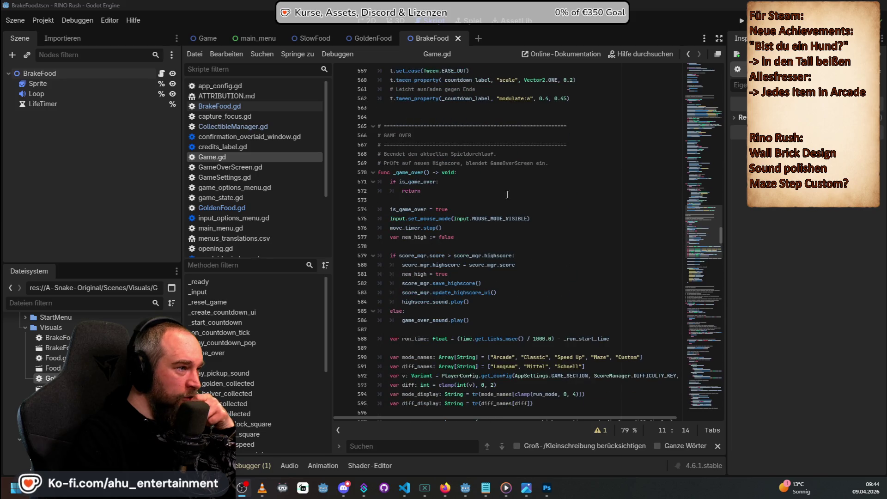
scroll(527, 196, down, 15)
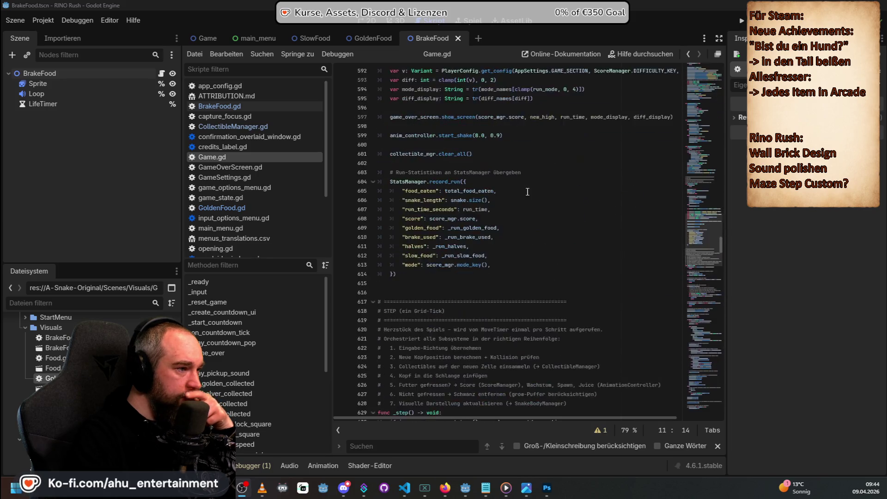
scroll(527, 187, down, 20)
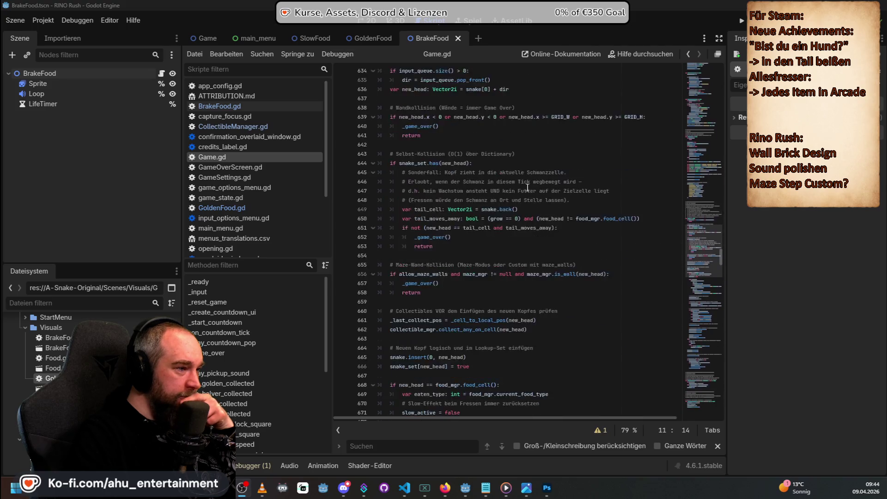
scroll(527, 185, down, 20)
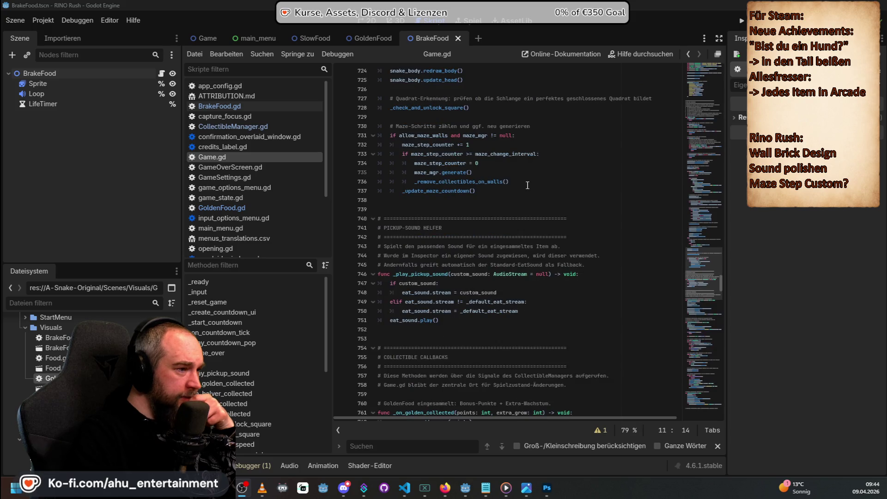
scroll(527, 185, down, 4)
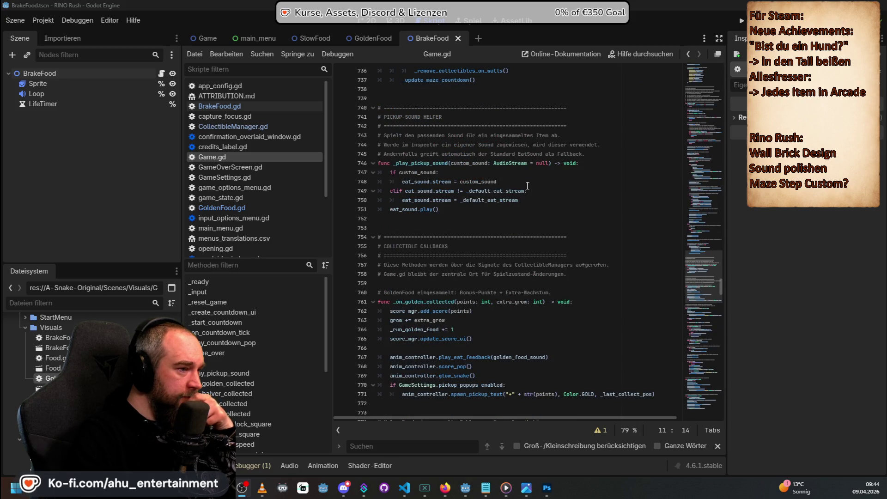
scroll(528, 185, down, 4)
scroll(523, 194, down, 3)
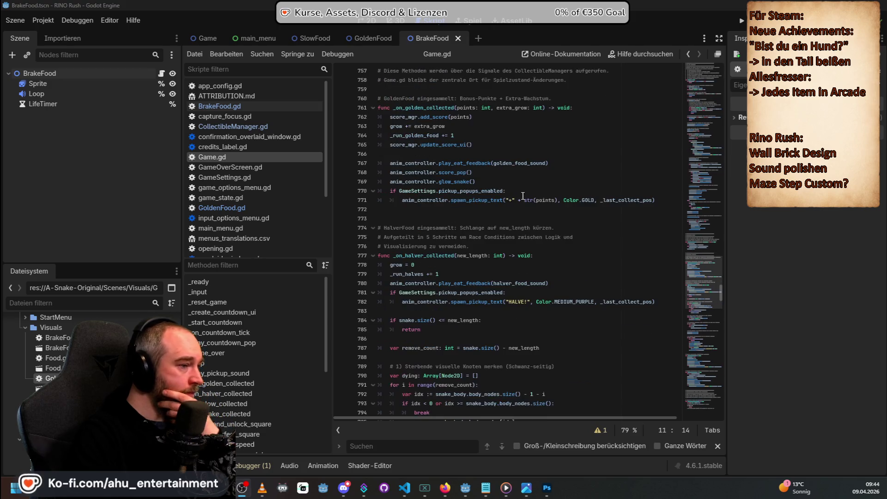
scroll(452, 225, down, 16)
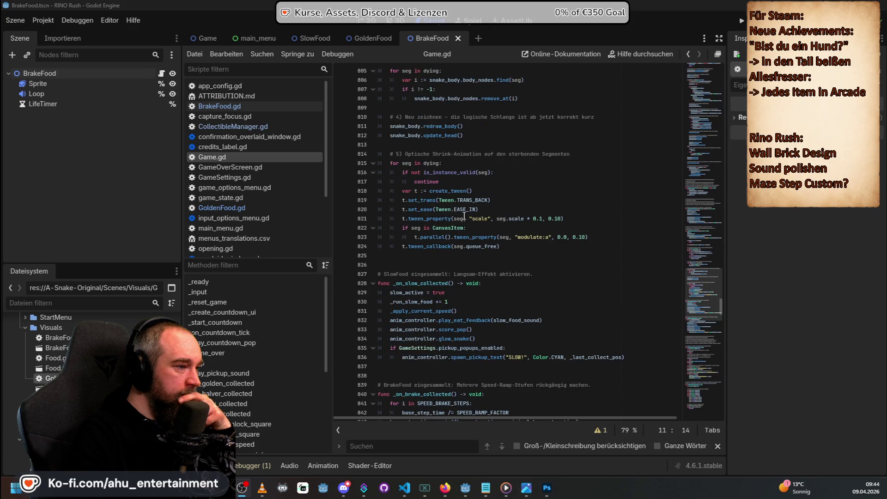
scroll(465, 215, down, 5)
scroll(466, 214, down, 4)
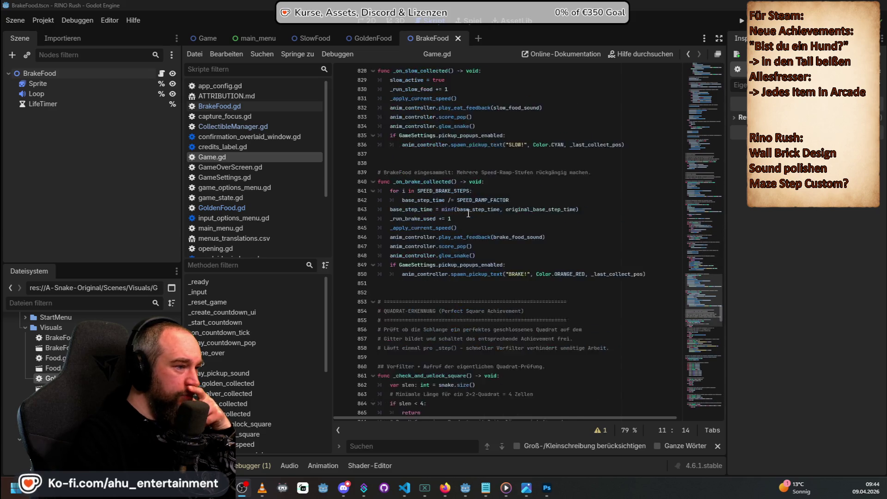
scroll(499, 254, down, 12)
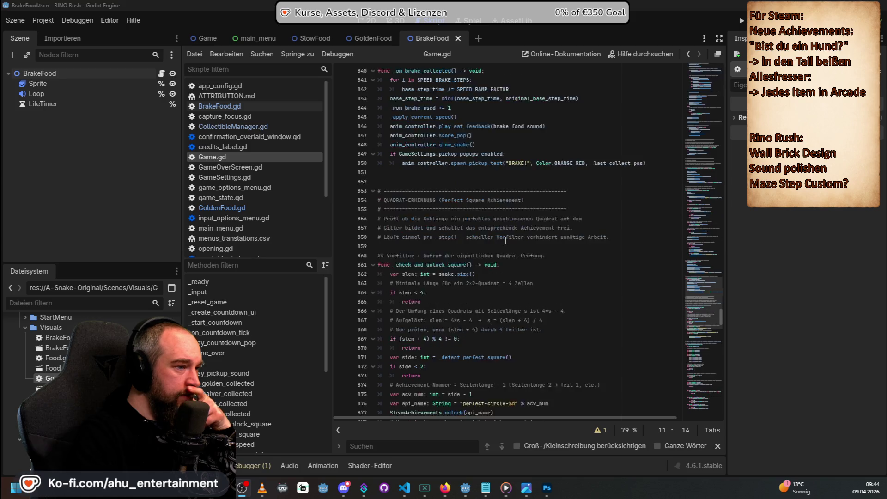
scroll(560, 218, down, 18)
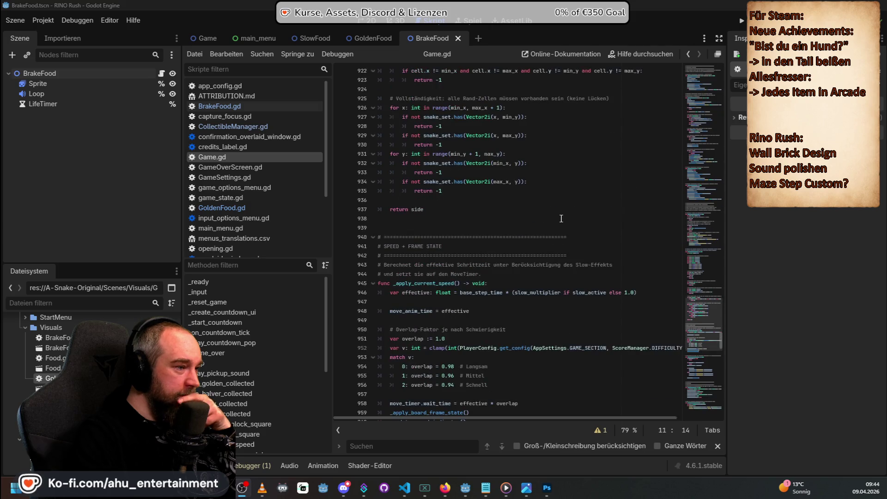
scroll(561, 218, down, 3)
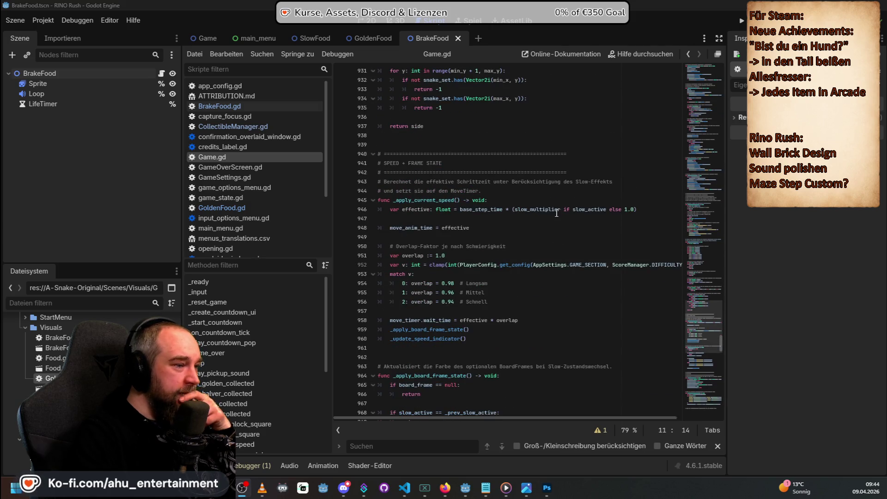
scroll(556, 213, down, 12)
scroll(554, 202, down, 16)
scroll(555, 201, down, 11)
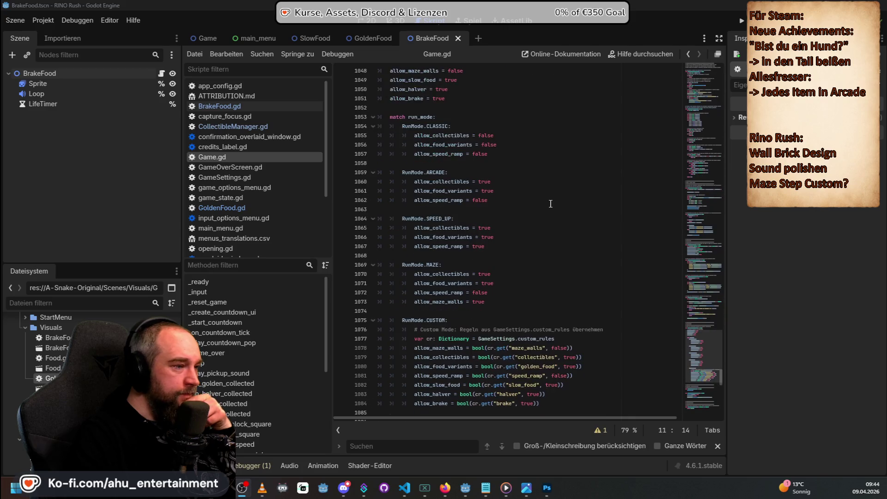
scroll(550, 204, down, 3)
scroll(550, 203, down, 4)
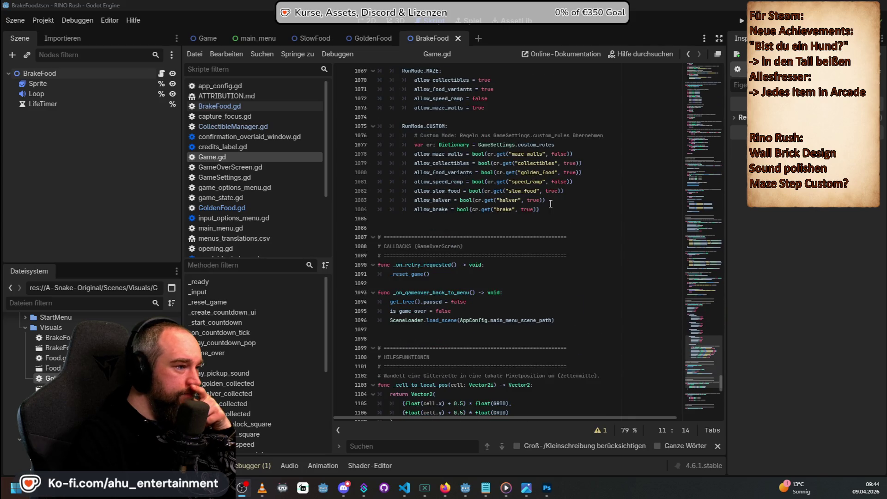
scroll(550, 203, down, 4)
scroll(551, 204, down, 3)
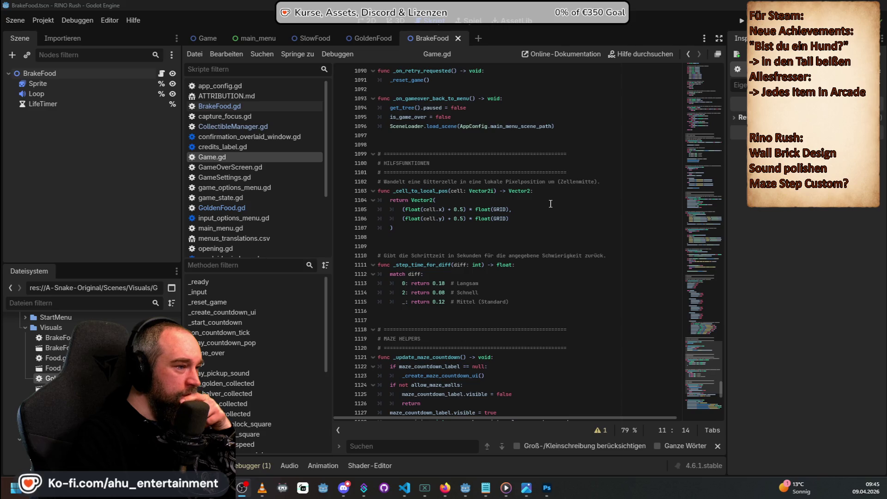
scroll(550, 203, down, 5)
scroll(550, 203, down, 8)
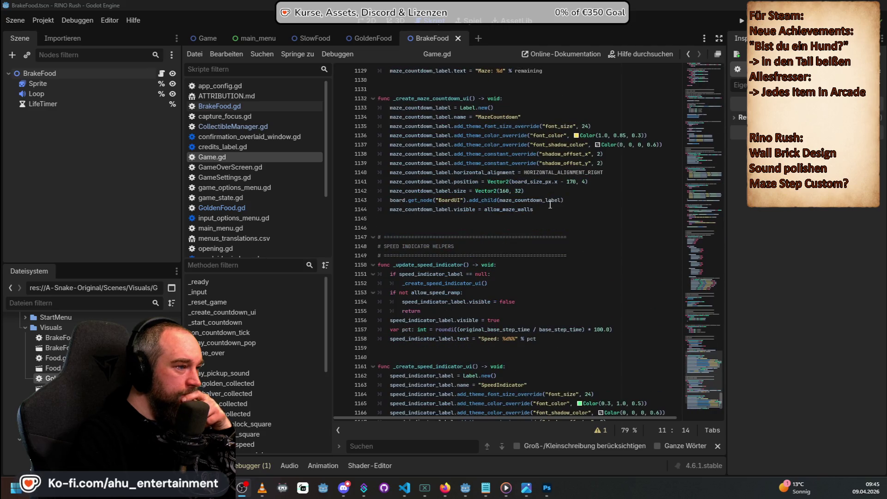
scroll(550, 206, down, 8)
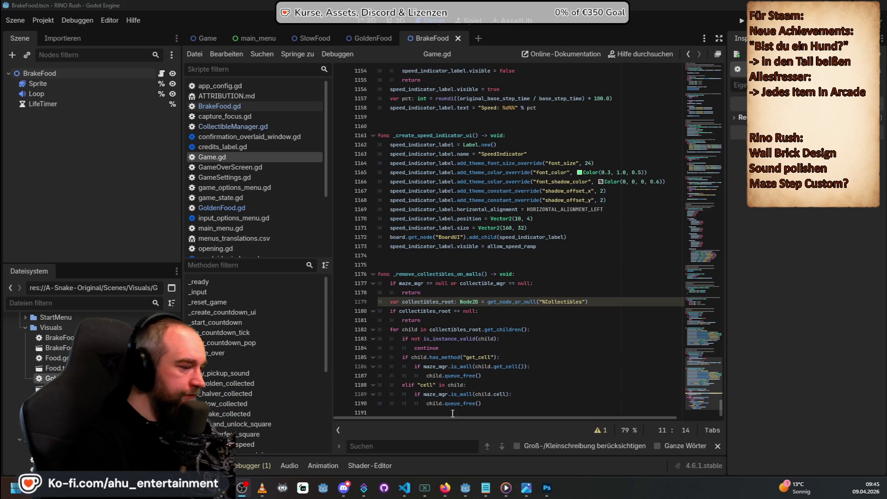
click(406, 487)
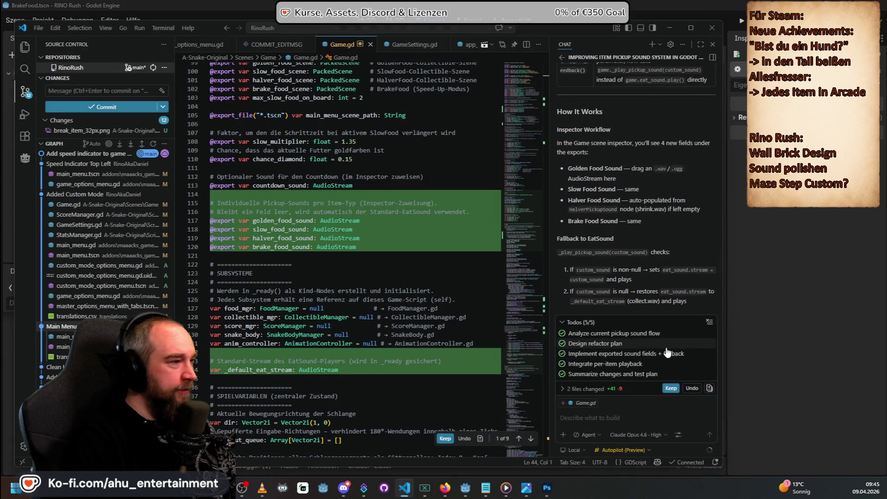
Step: Keep Copilot's sound edits, commit them as 'Jedes Food eigener Sound' and sync to the remote
click(83, 90)
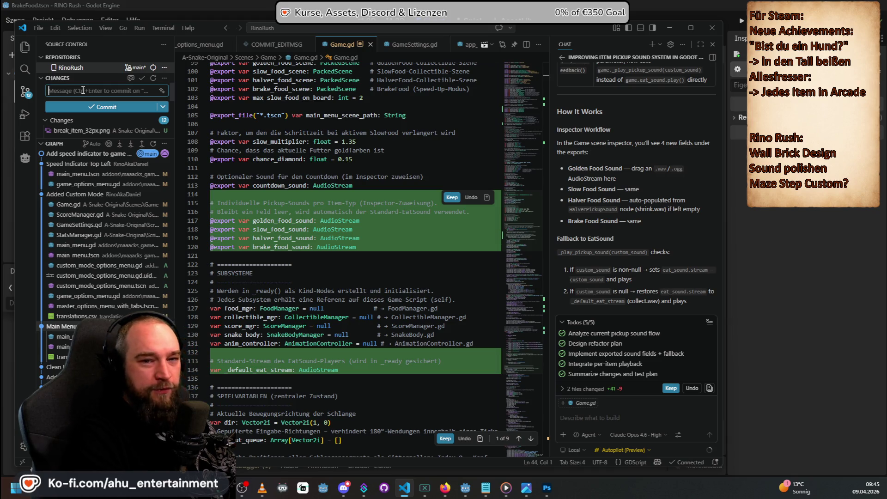
text(S)
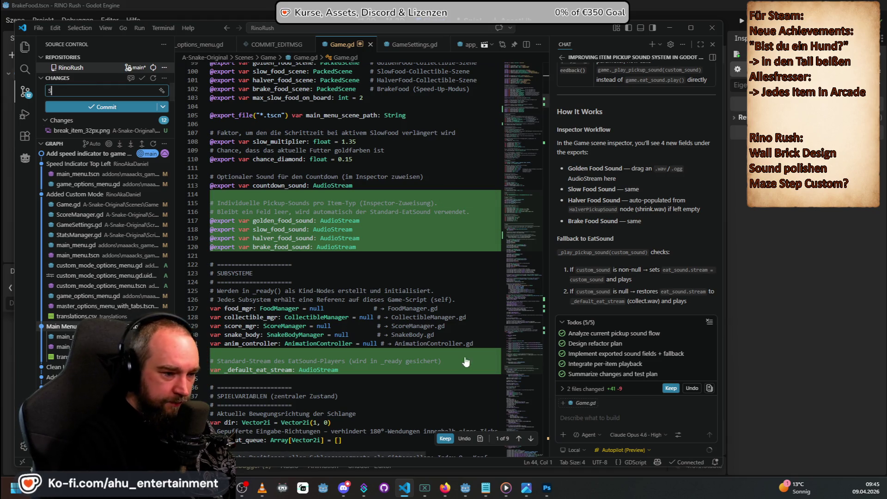
click(672, 389)
key(BackSpace)
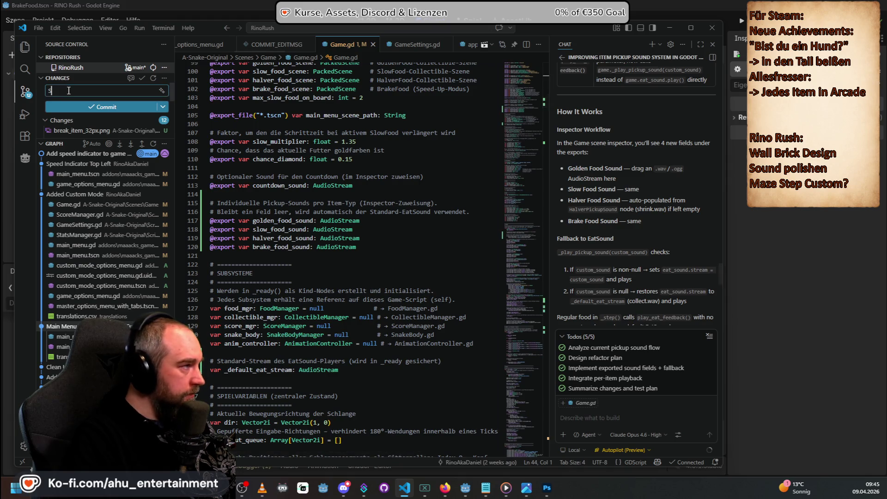
text(Jewe)
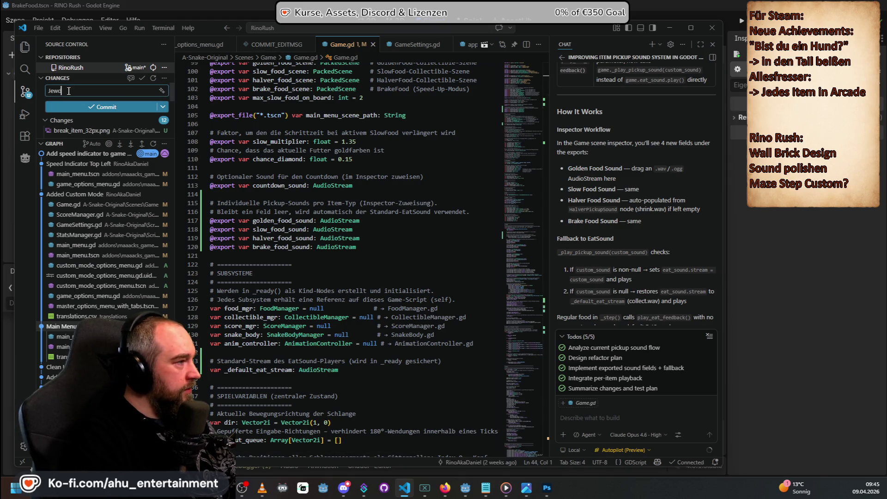
text(ds)
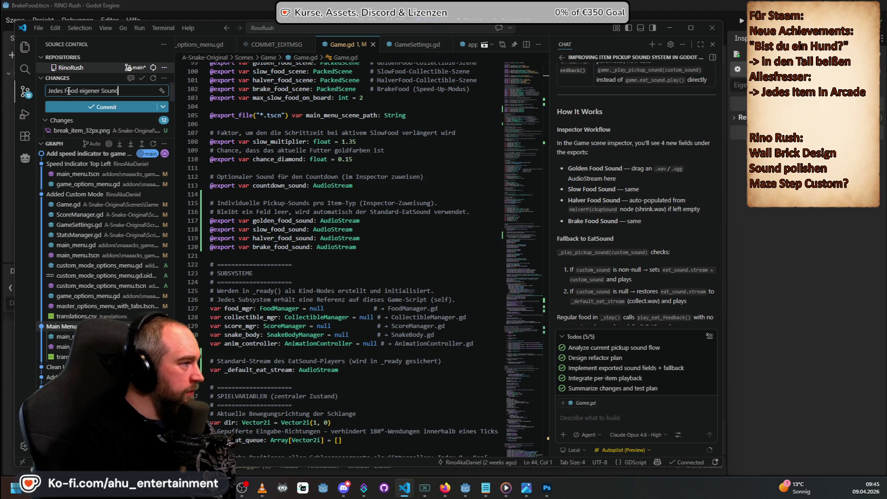
click(99, 106)
click(123, 111)
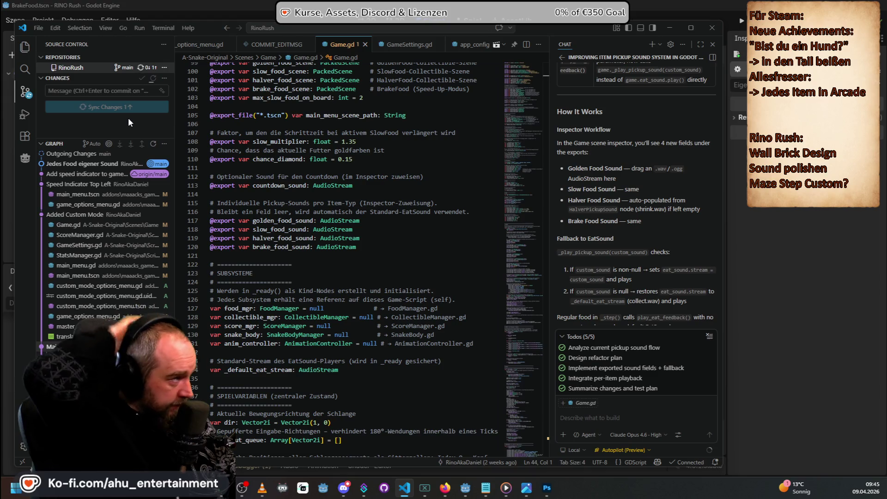
Step: Ask Raptor mini in Ask mode where the Brake and Halver Food spawn chances are defined
click(561, 57)
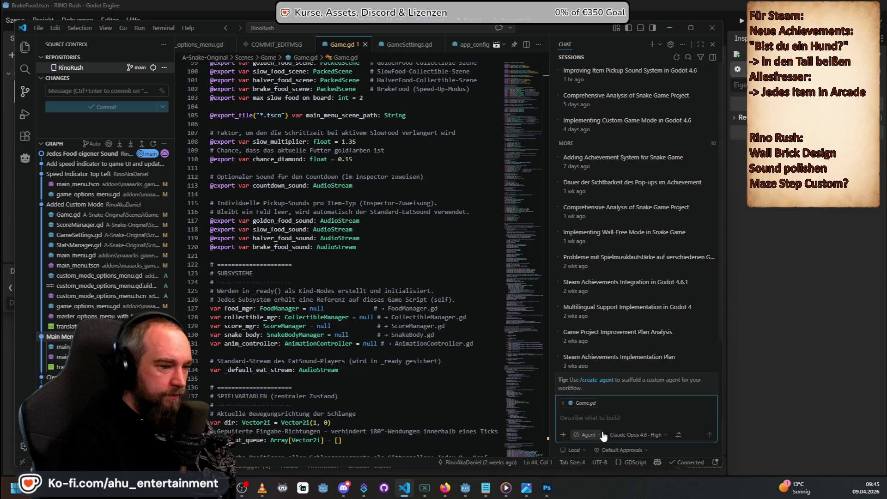
click(633, 435)
click(604, 409)
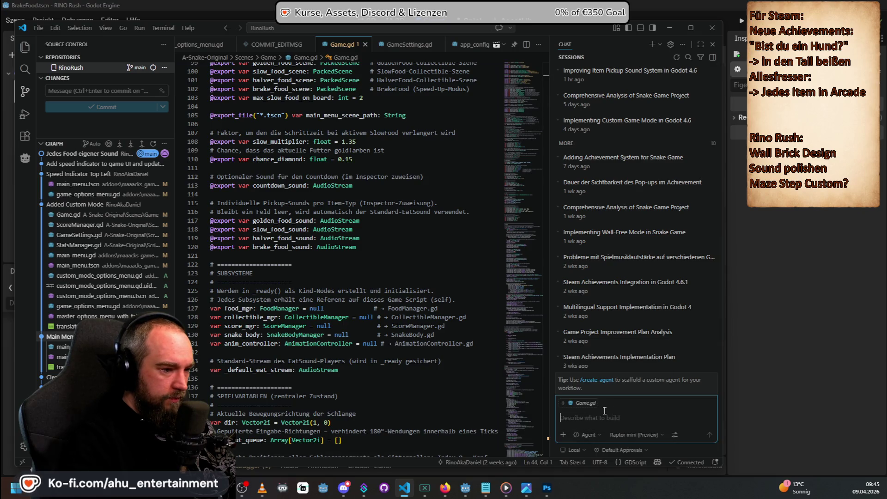
text(Wo ist die Wahr)
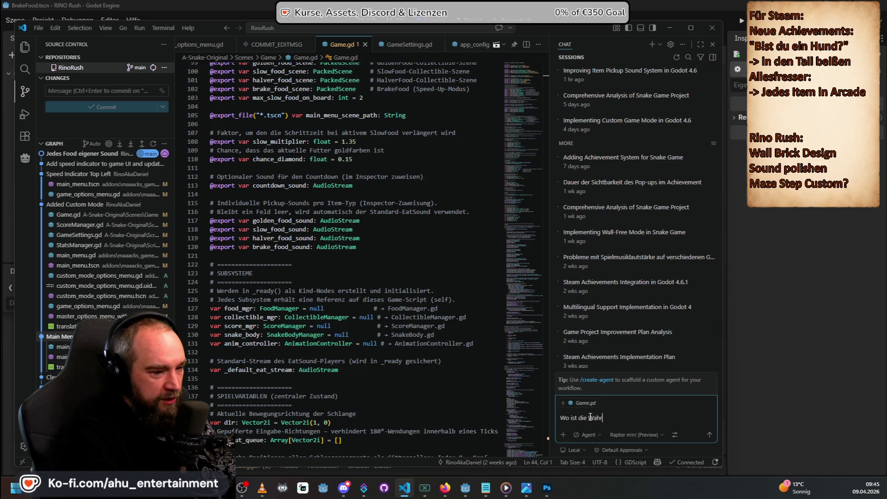
text(scheinlichkeit für den )
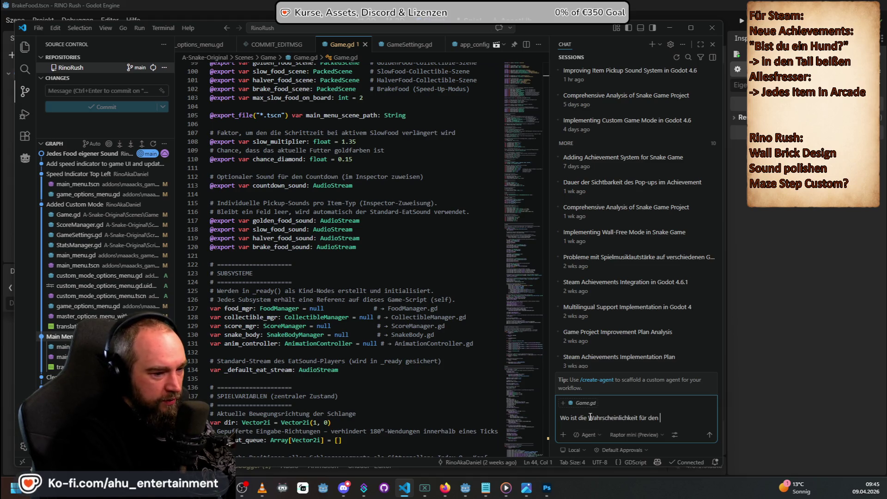
text(Spawn für Brake )
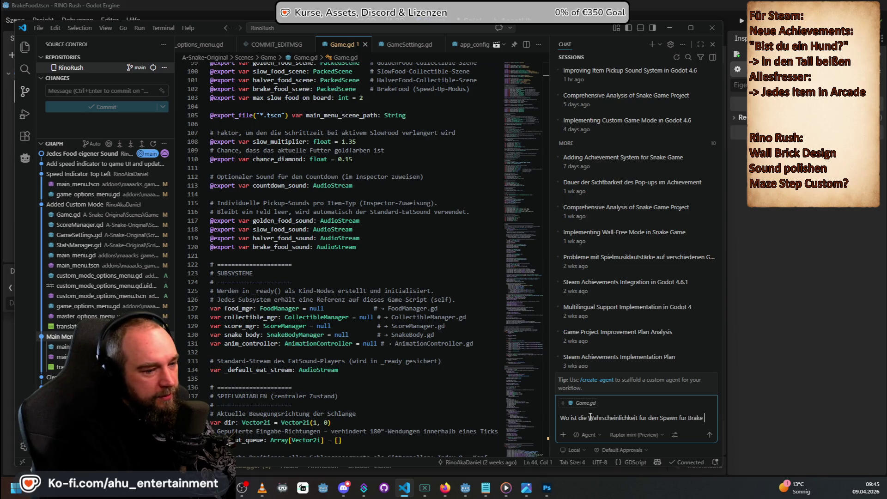
text(und H)
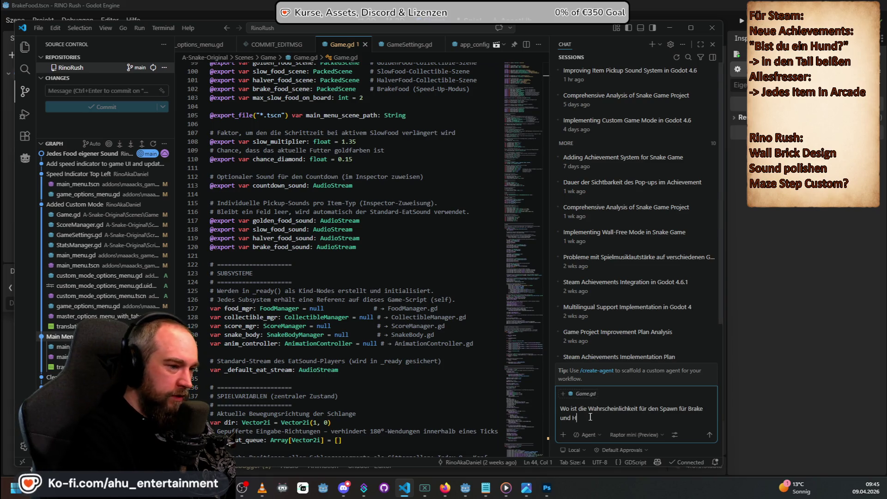
text(alver Food definiert, ich finde)
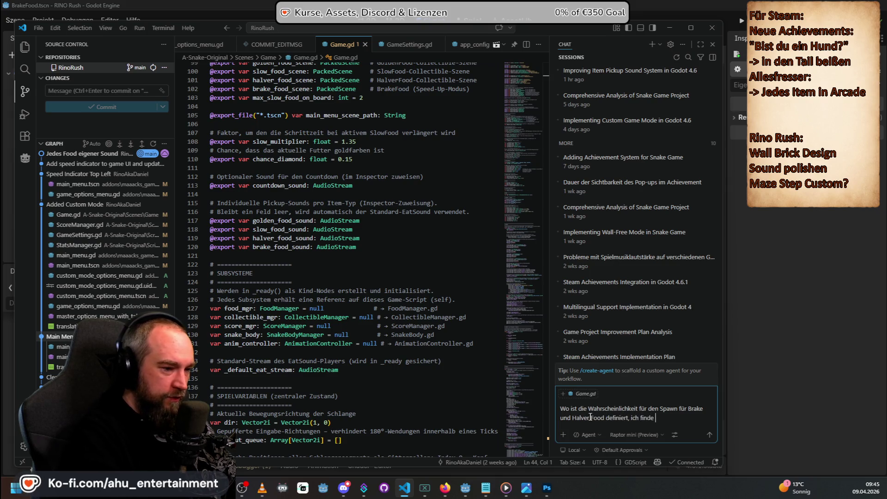
text(hte es einfach ändern können)
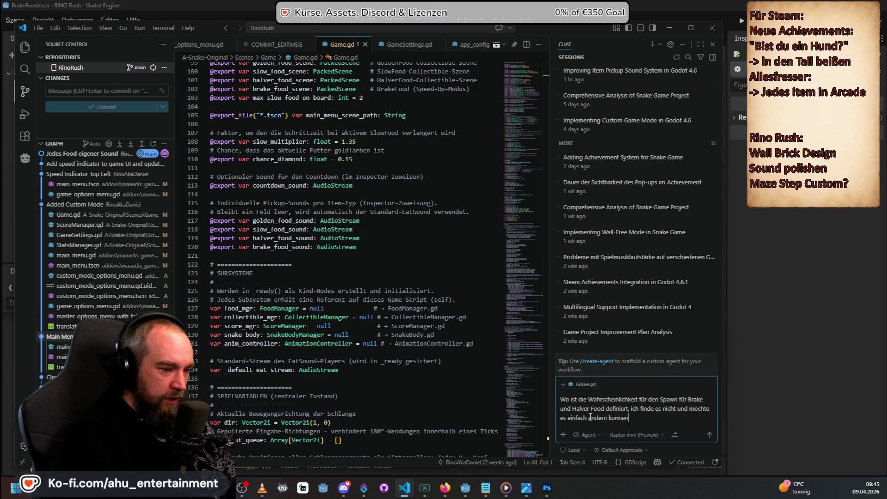
click(587, 435)
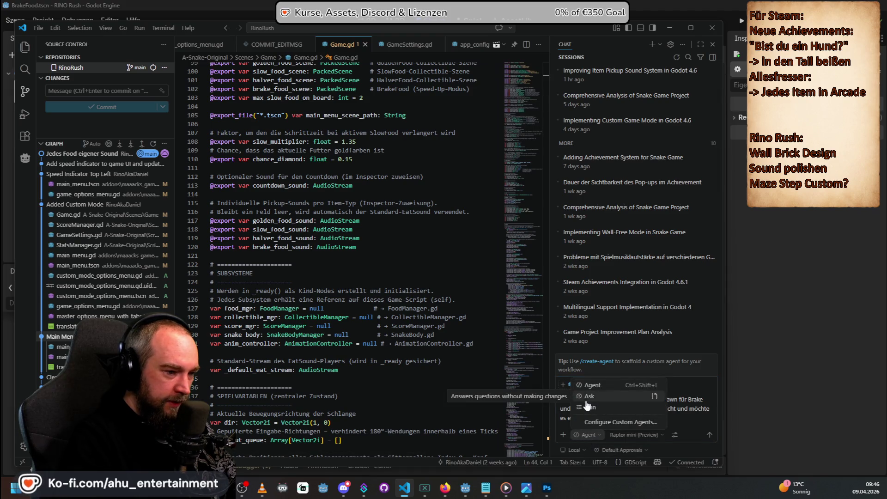
click(589, 398)
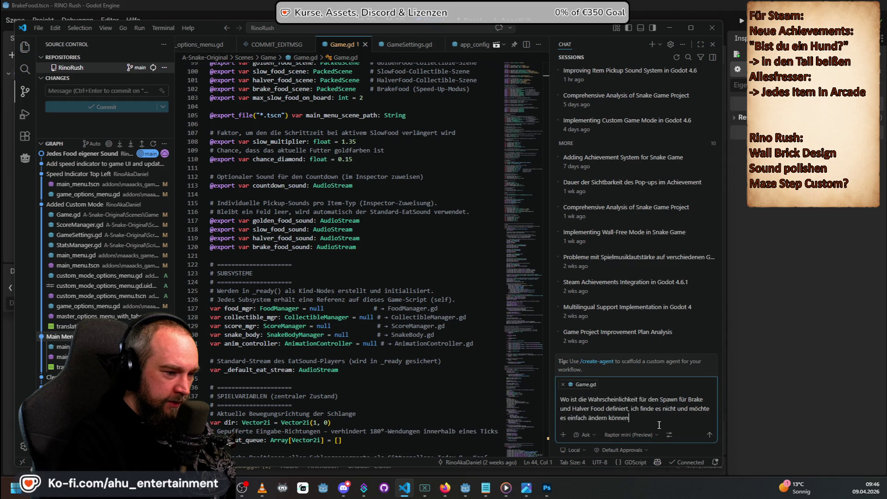
key(Return)
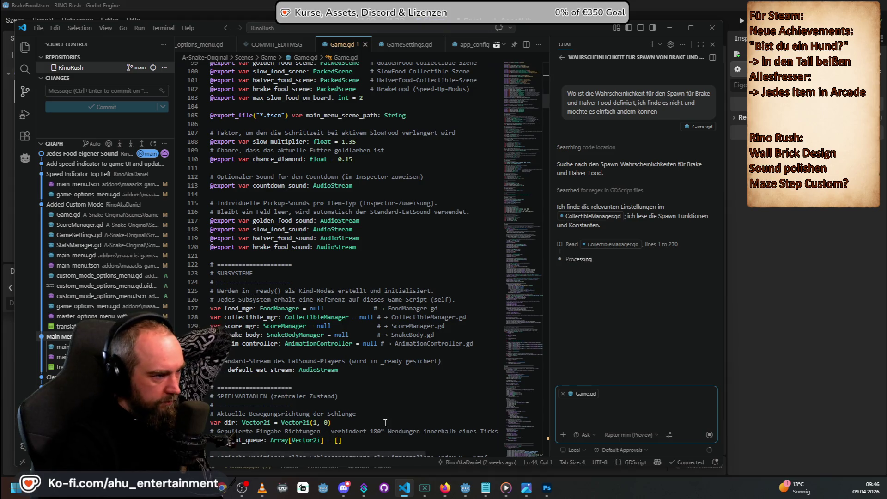
click(479, 4)
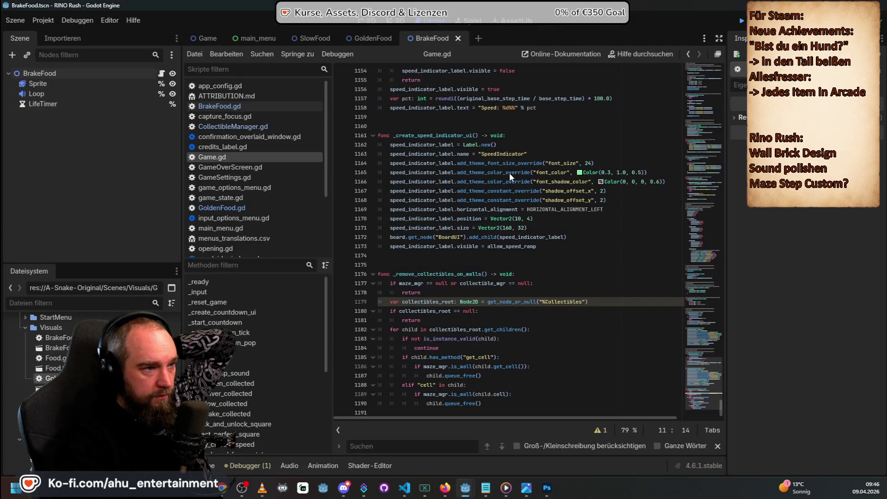
Step: Run the project and scroll through the Erfolge achievements list
key(F5)
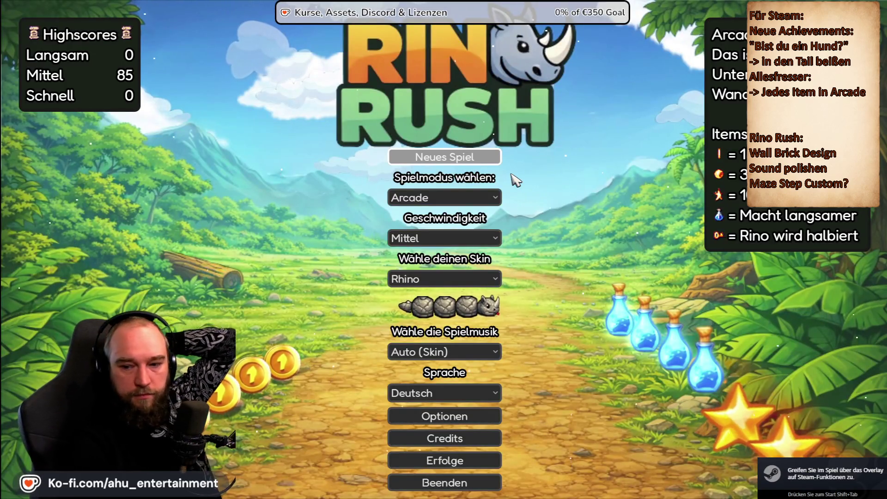
click(451, 460)
scroll(380, 241, down, 5)
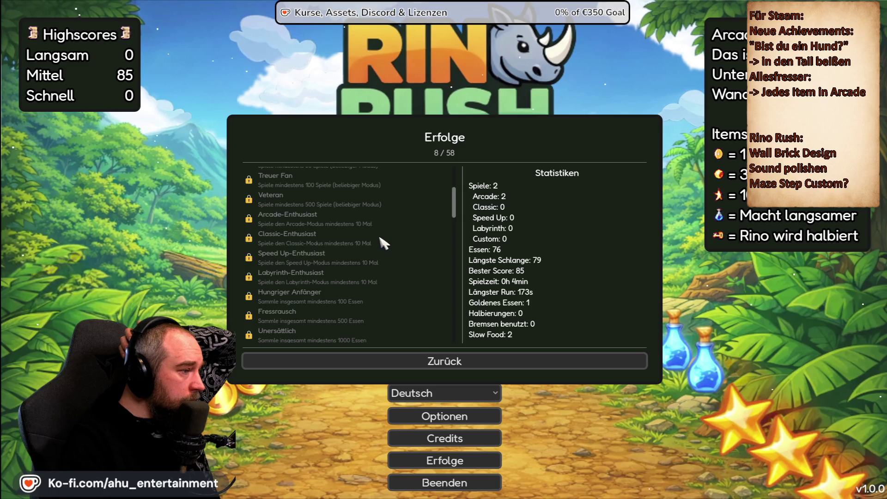
scroll(384, 244, down, 1)
scroll(383, 244, down, 1)
scroll(384, 245, down, 2)
scroll(383, 244, down, 1)
scroll(383, 244, down, 1)
scroll(383, 244, down, 1)
scroll(381, 243, down, 1)
scroll(381, 242, down, 1)
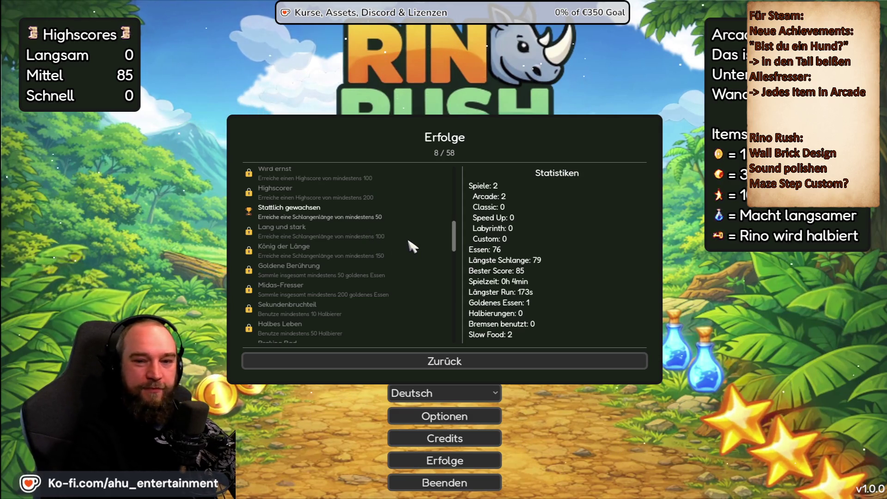
scroll(455, 273, down, 15)
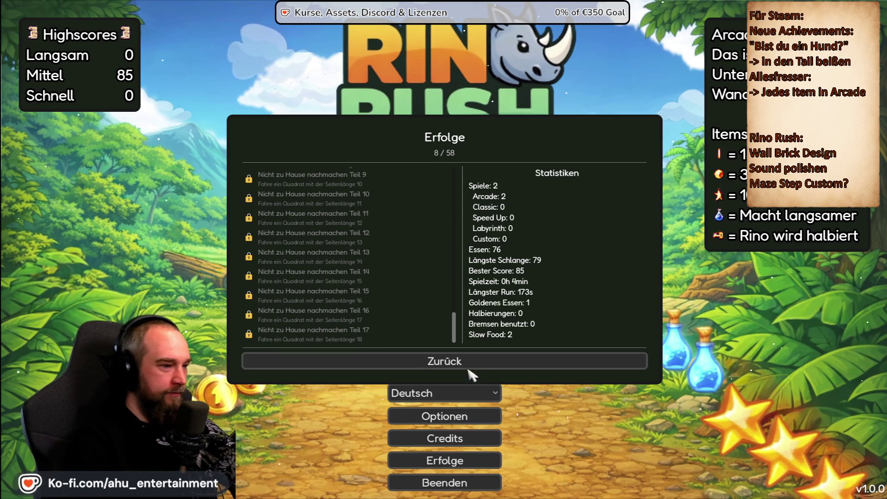
Step: Leave the achievements with Zurück, confirm quitting RINO Rush, and return to VS Code
click(467, 365)
click(445, 482)
click(475, 267)
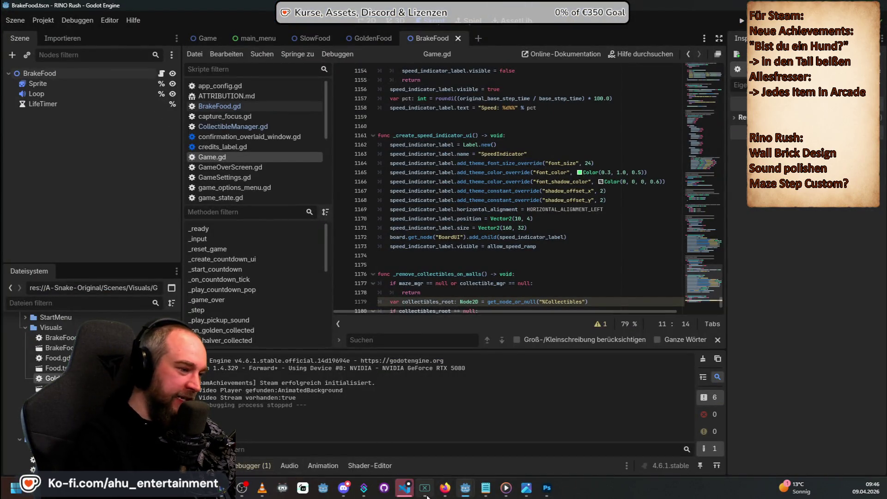
click(406, 490)
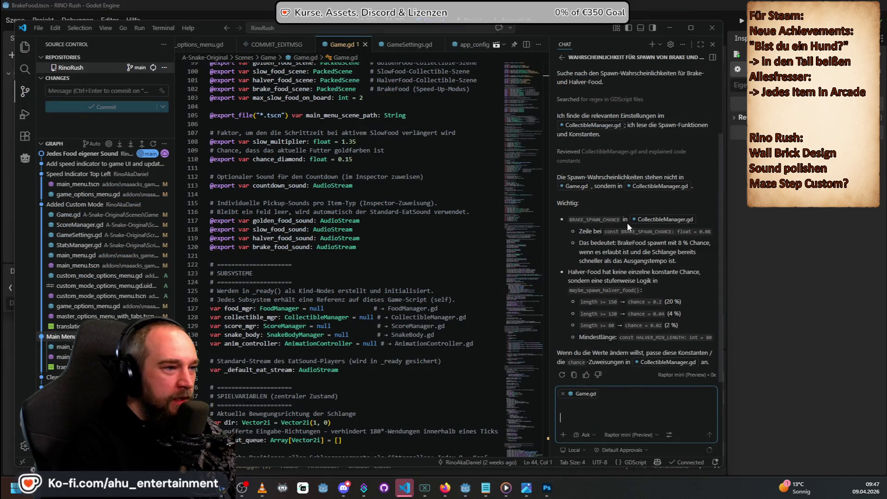
Step: Read the Copilot reply on Halver chances of 20%, 4% and 2% by snake length
scroll(627, 223, up, 3)
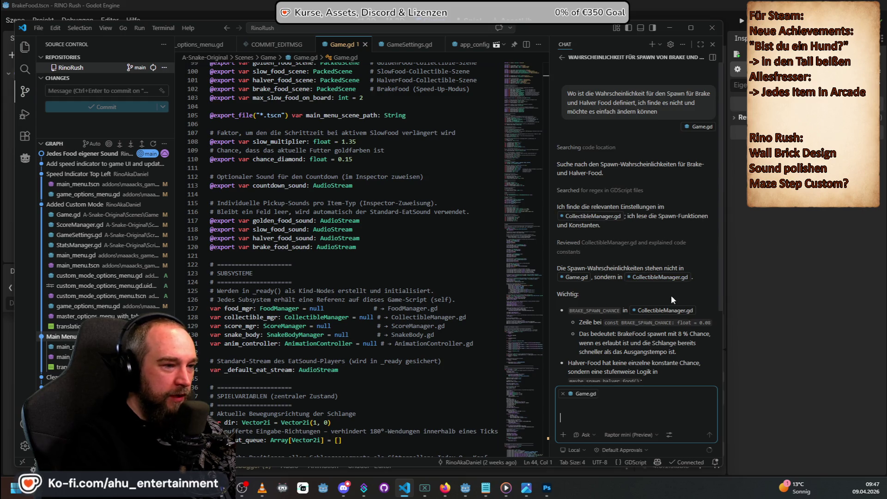
scroll(665, 296, down, 2)
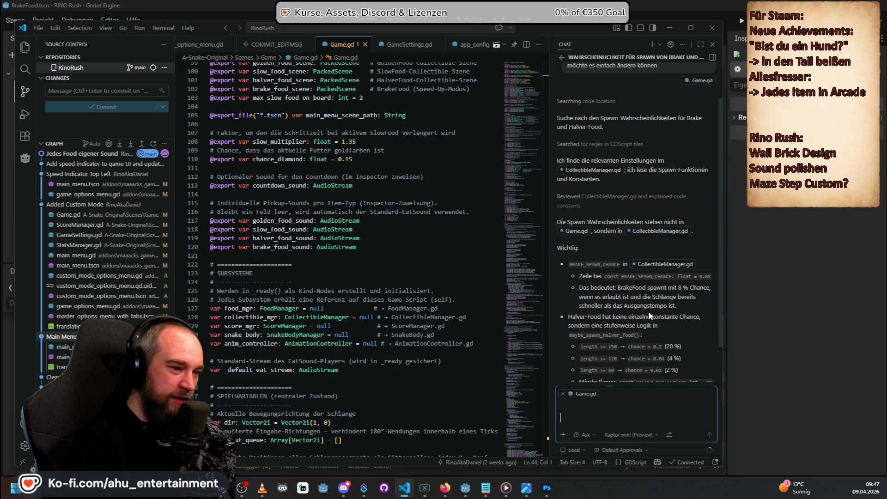
scroll(656, 290, down, 1)
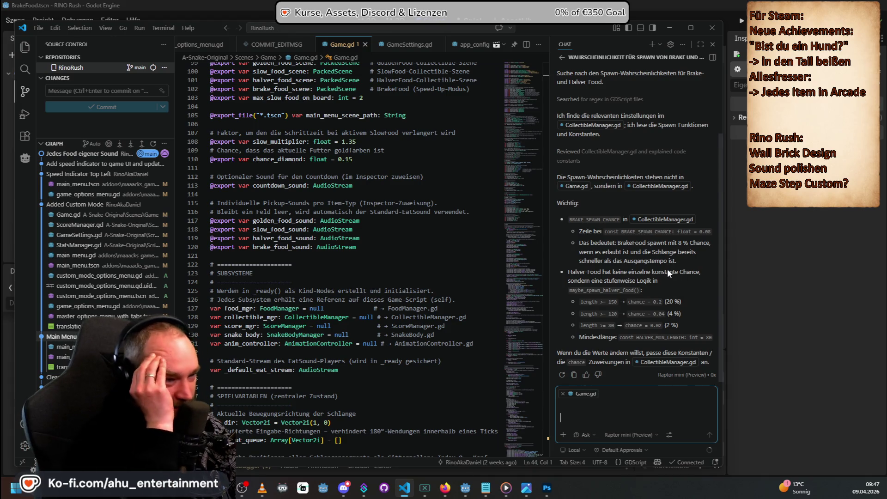
click(80, 5)
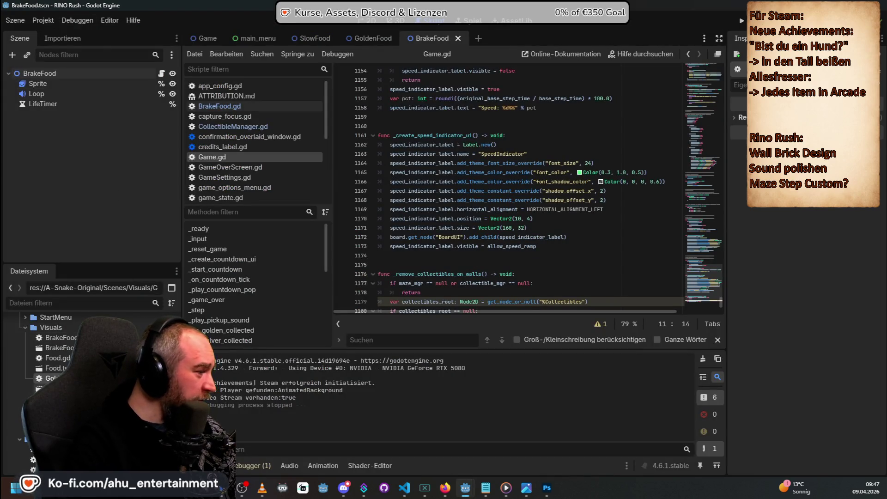
Step: Filter the file list with 'sol' and open CollectibleManager.gd at the BRAKE_SPAWN_CHANCE line
text(soll)
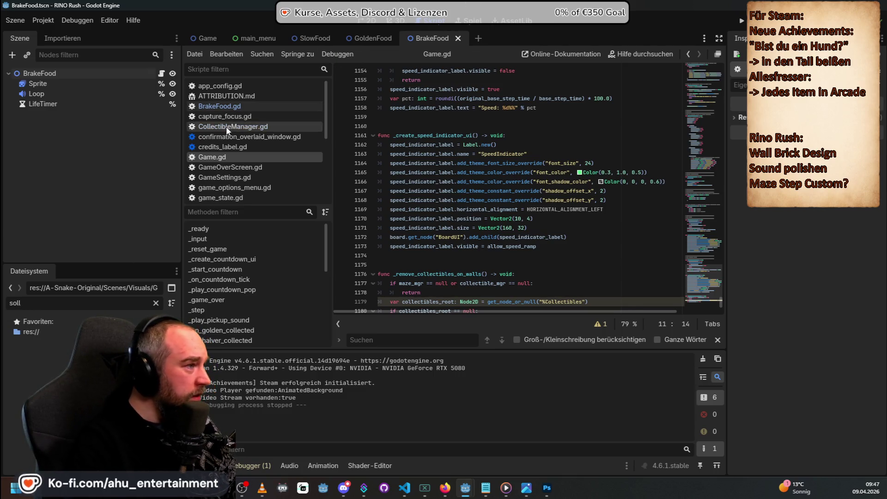
click(226, 126)
scroll(419, 187, up, 20)
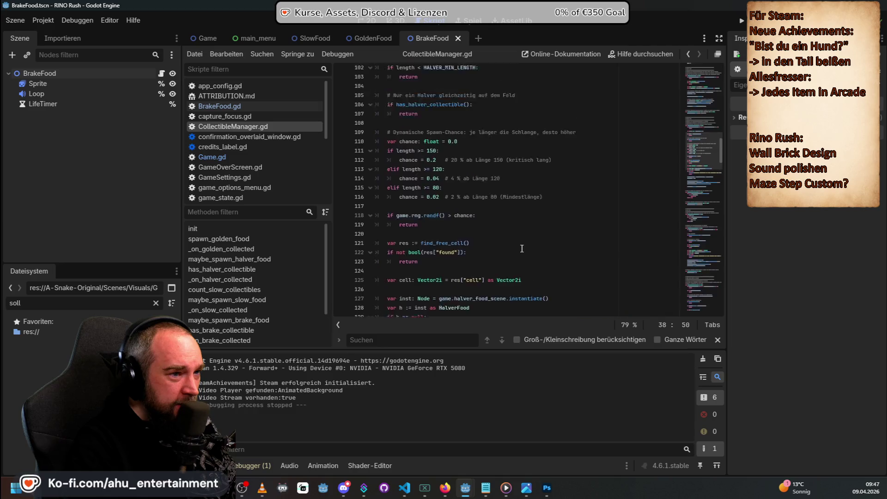
scroll(517, 258, up, 14)
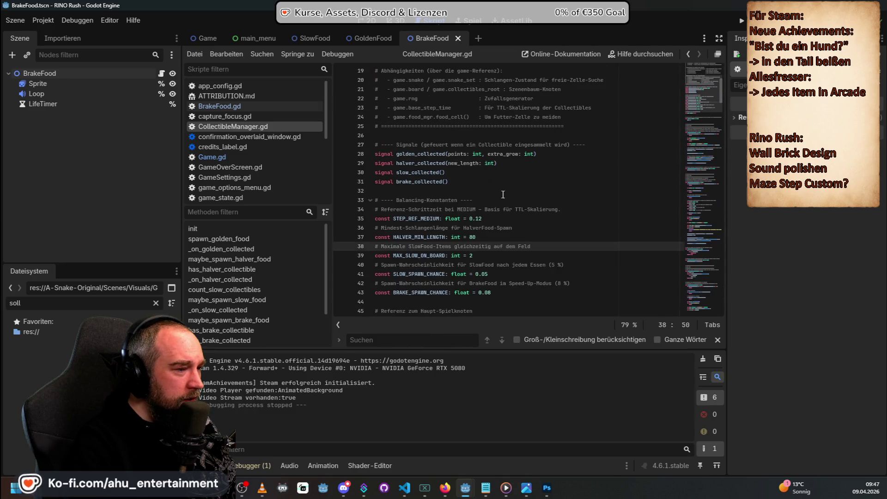
click(489, 303)
scroll(489, 303, down, 4)
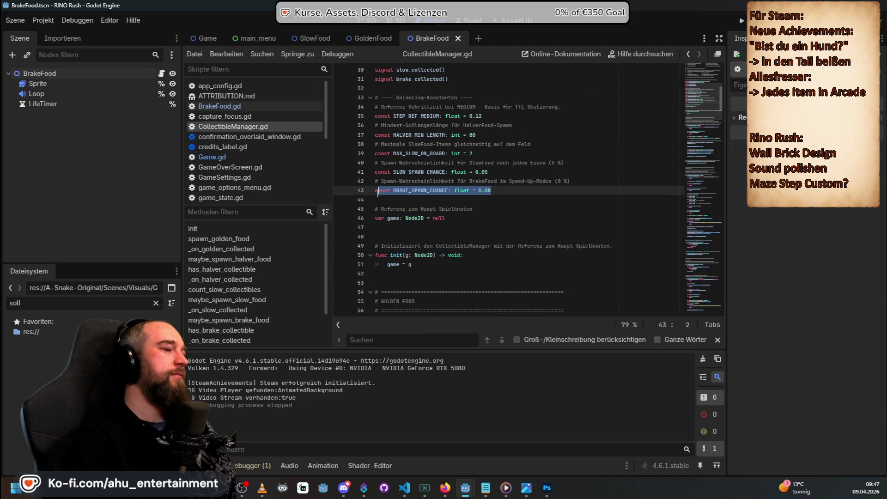
drag(373, 200, 369, 191)
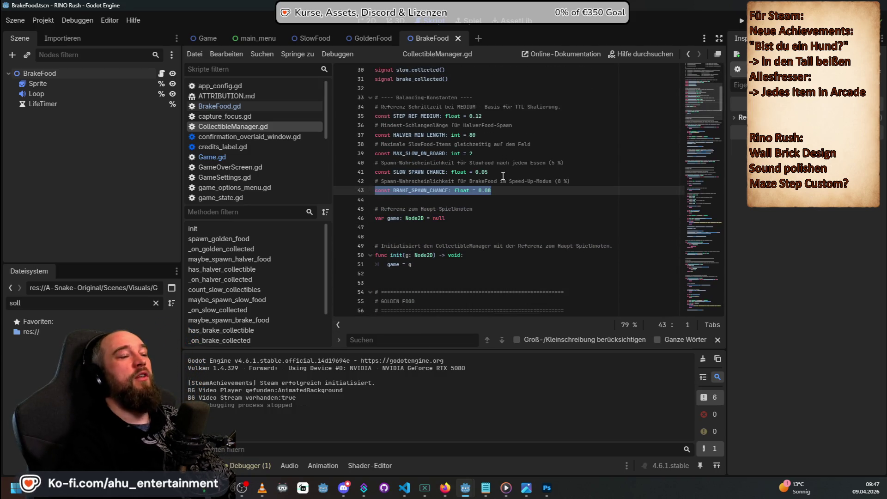
drag(572, 181, 355, 179)
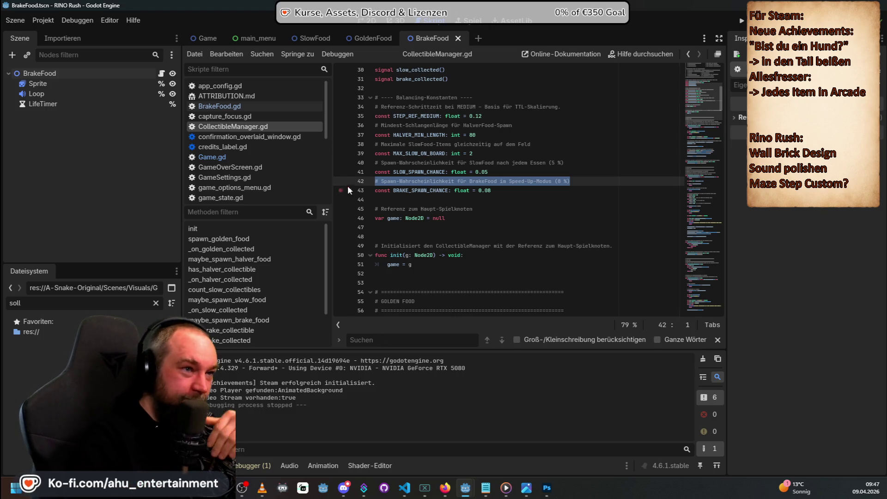
scroll(475, 208, up, 2)
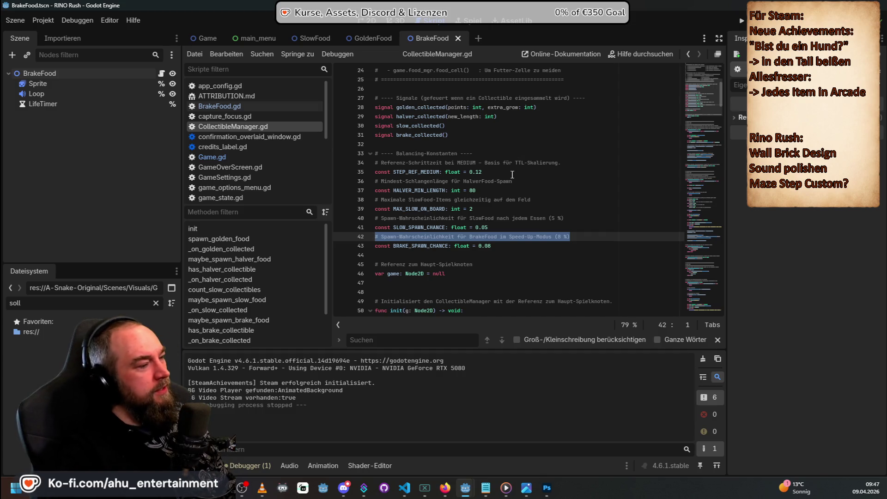
key(alt+Tab)
key(alt+Tab)
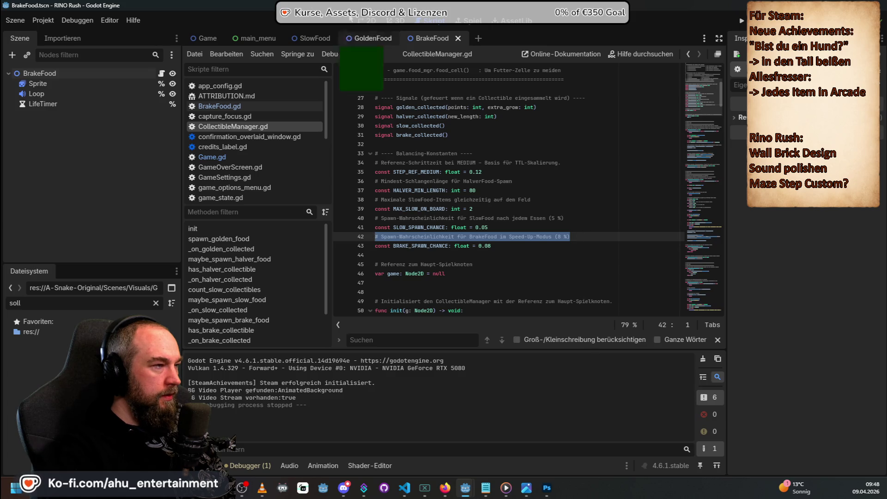
Step: Change BRAKE_SPAWN_CHANCE to 0.5, keeping 0.08 as a comment, and run the project
click(493, 246)
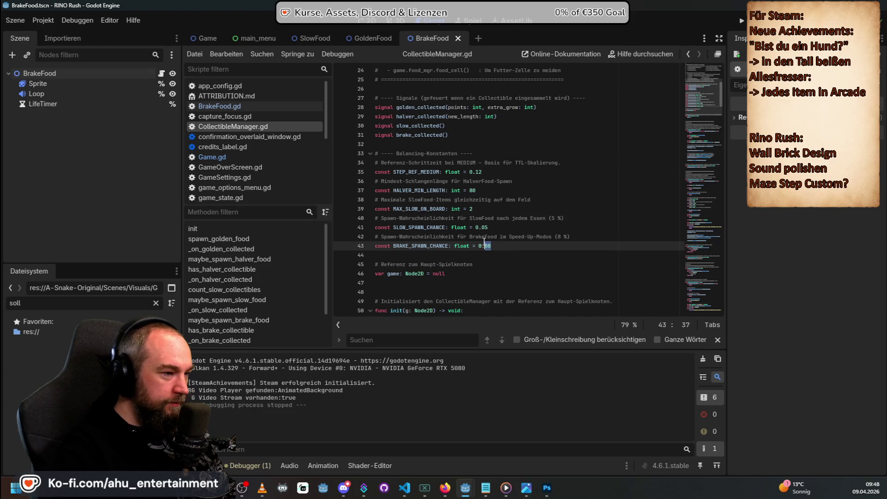
key(Right)
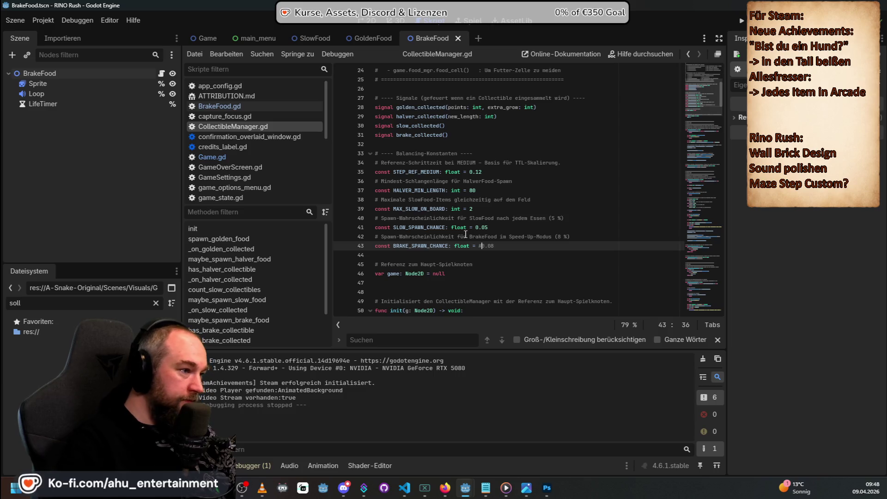
key(BackSpace)
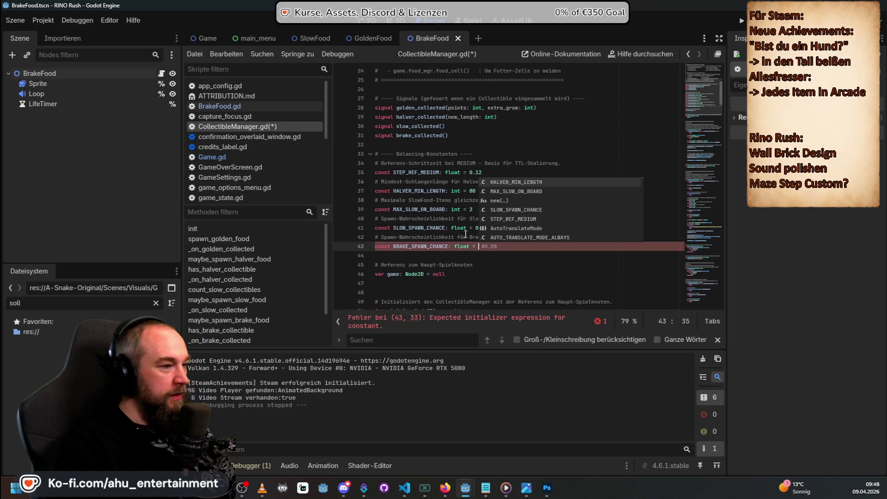
text(0.5)
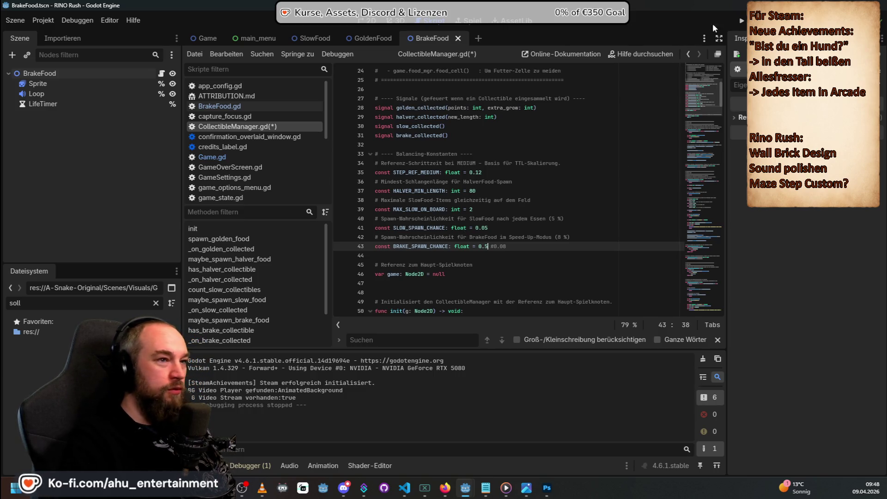
click(741, 21)
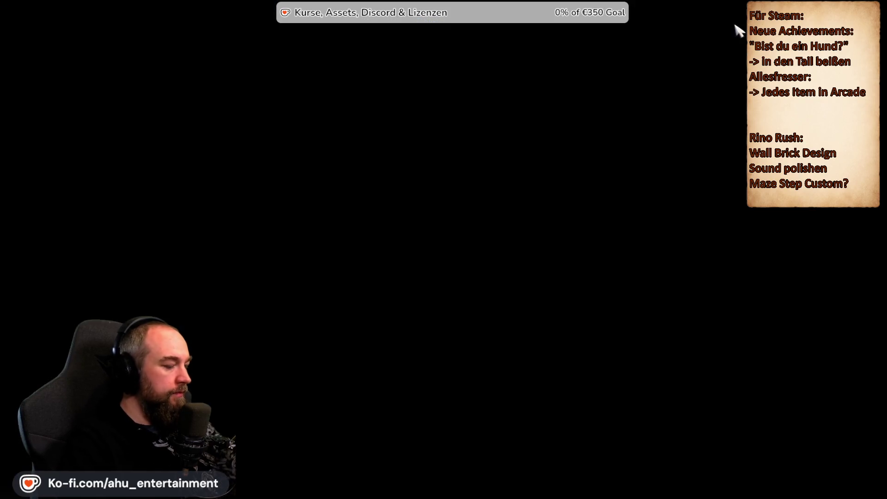
Step: Select Speed Up as the game mode and start a new game
key(Down)
key(Down)
key(Down)
key(Up)
key(Up)
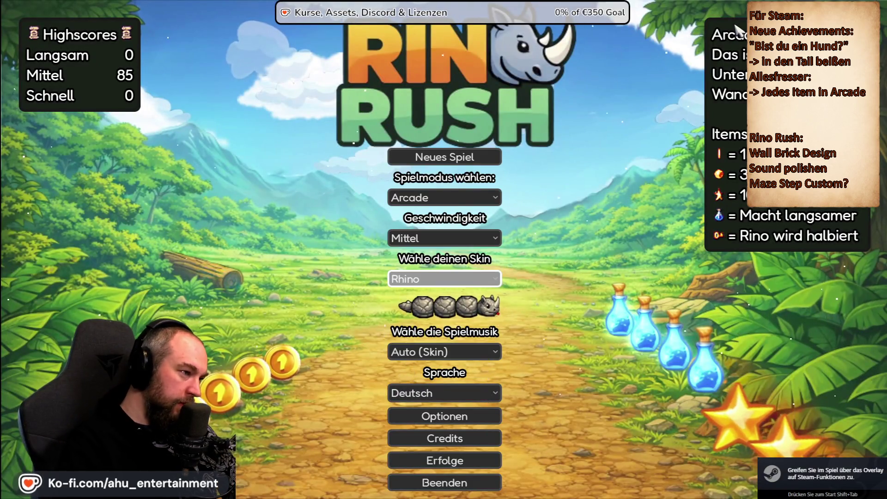
key(Up)
key(Return)
key(Down)
key(Down)
key(Return)
key(Up)
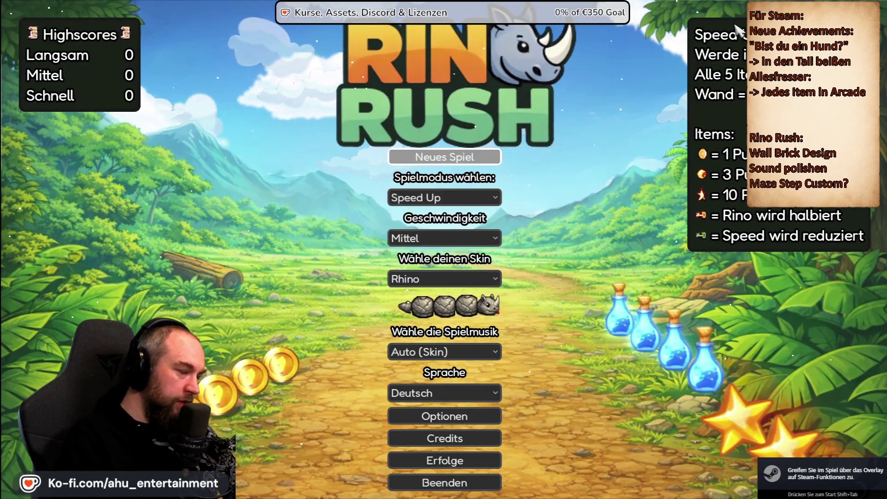
key(Return)
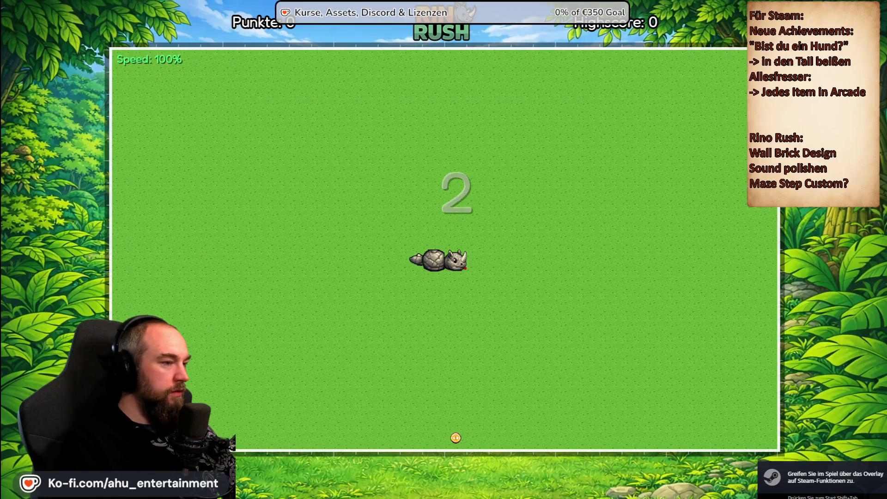
Step: Steer the rhino with the arrow keys, collecting coins and brake items until game over
key(Down)
key(Left)
key(Up)
key(Right)
key(Down)
key(Right)
key(Up)
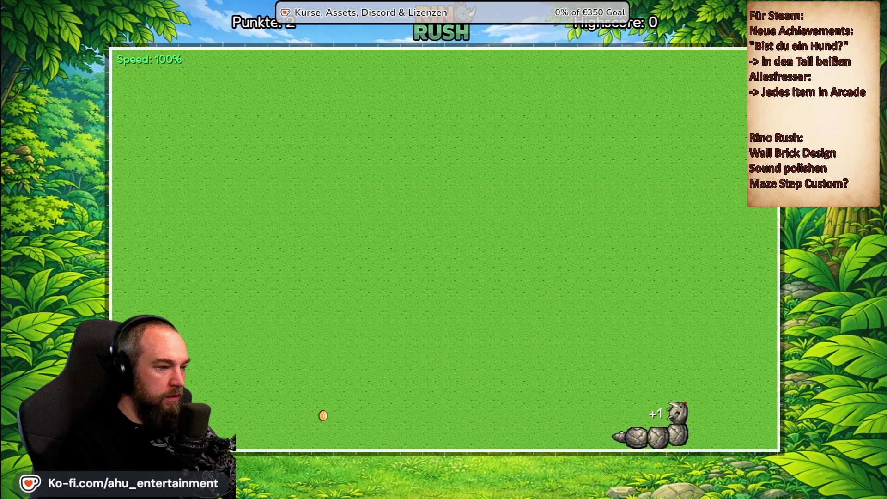
key(Left)
key(Down)
key(Left)
key(Up)
key(Right)
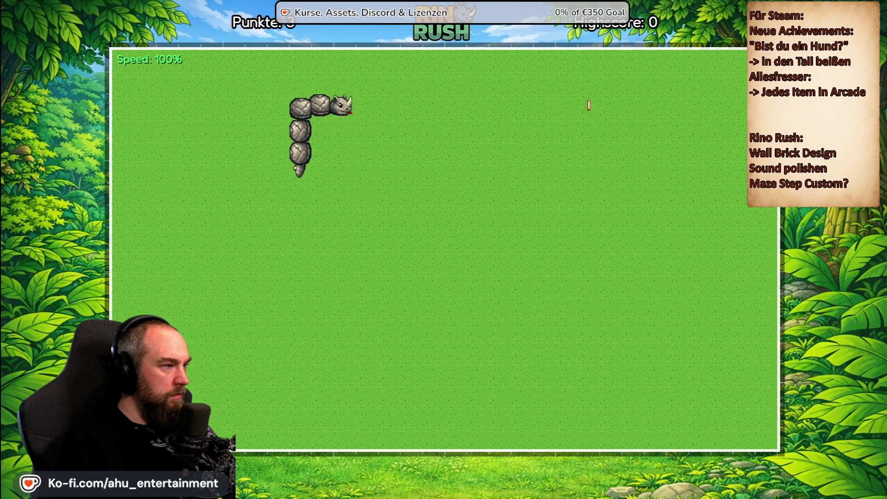
key(Down)
key(Left)
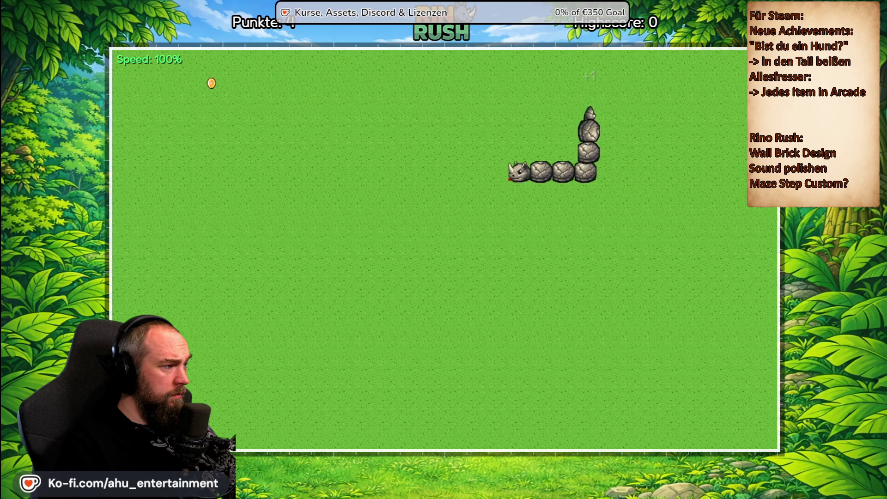
key(Up)
key(Left)
key(Down)
key(Right)
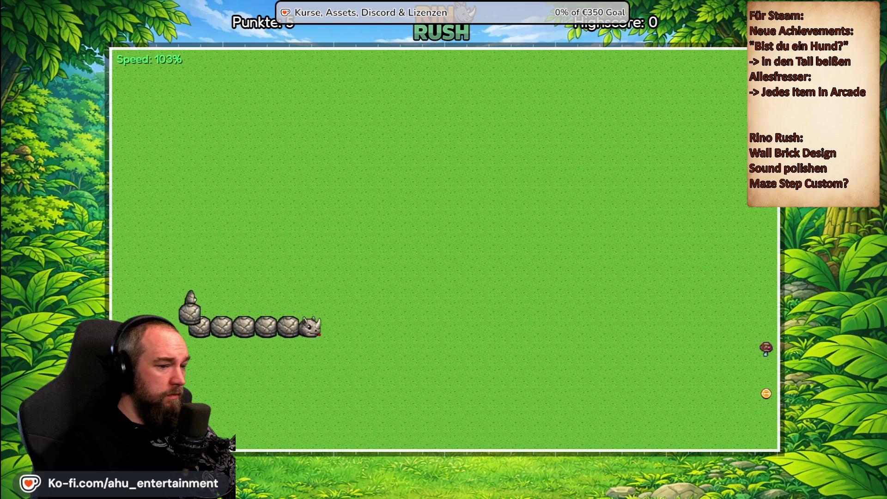
key(Down)
key(Left)
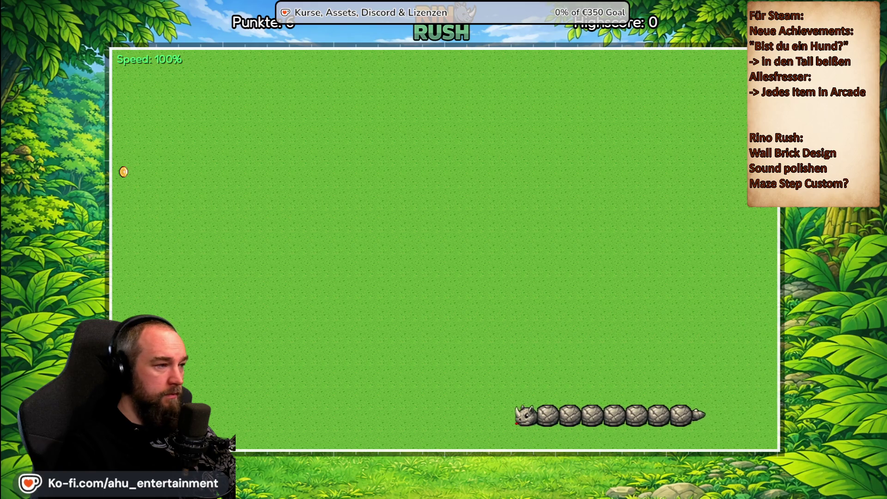
key(Up)
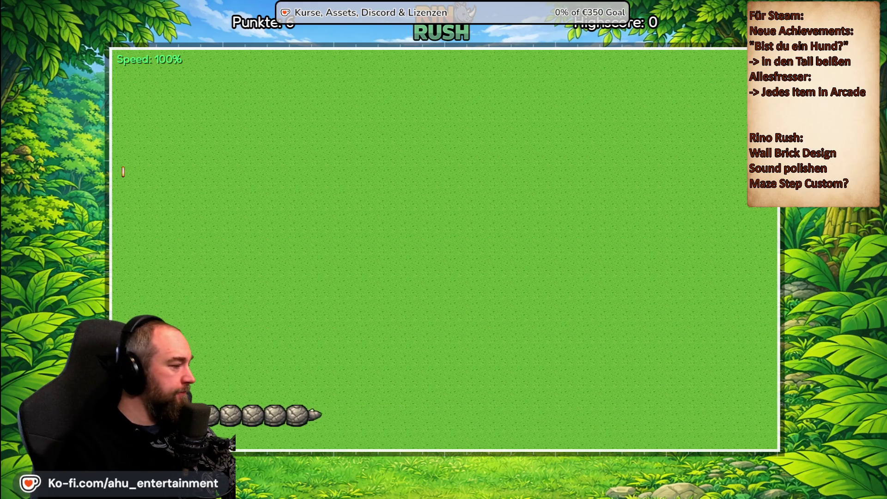
key(Right)
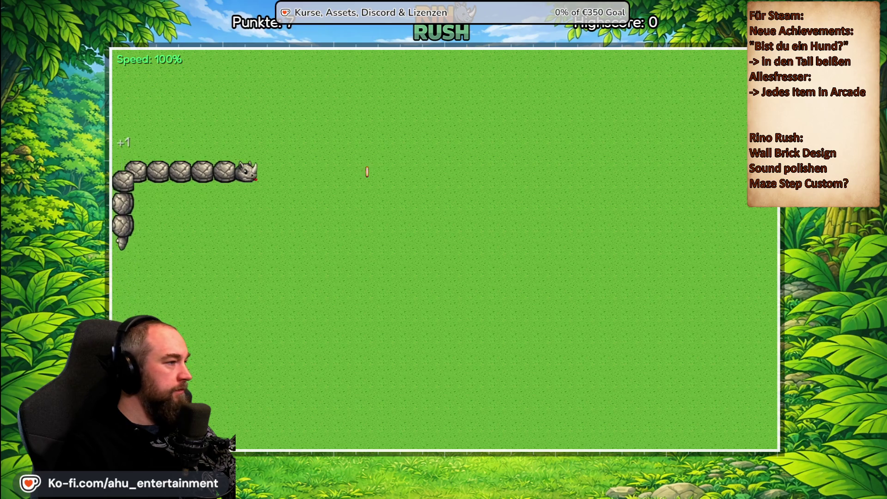
key(Down)
key(Left)
key(Up)
key(Right)
key(Down)
key(Left)
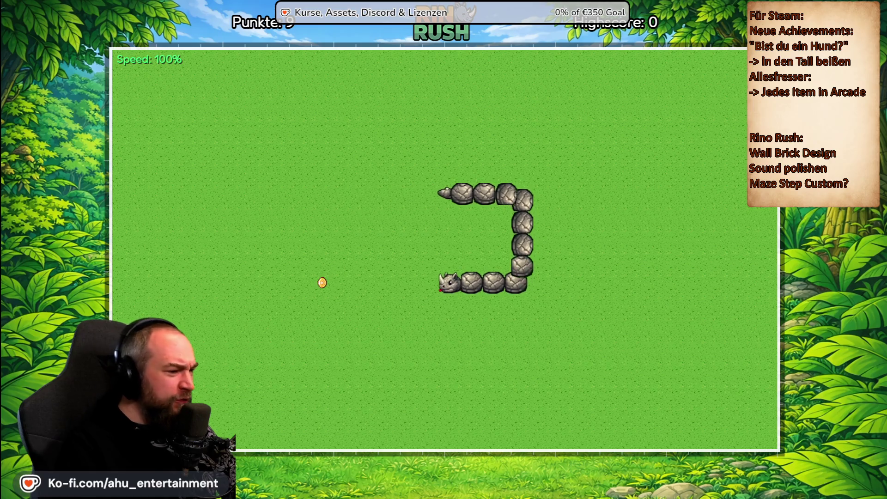
key(Down)
key(Right)
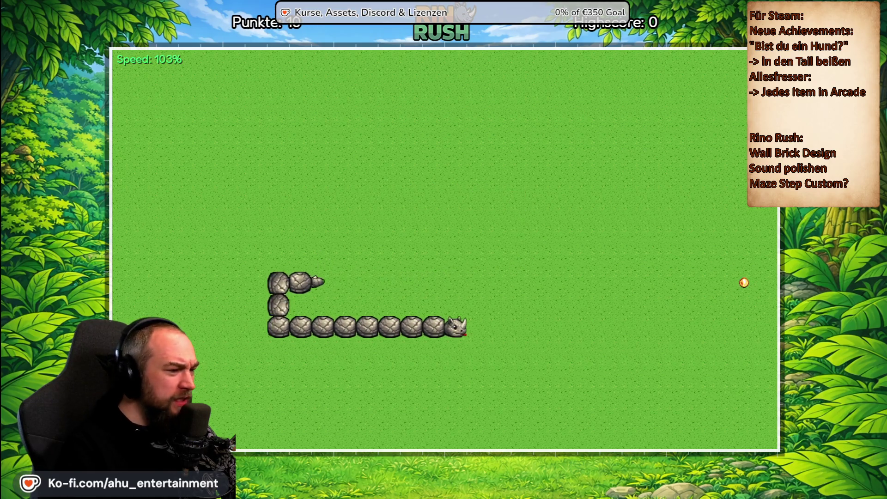
key(Up)
key(Left)
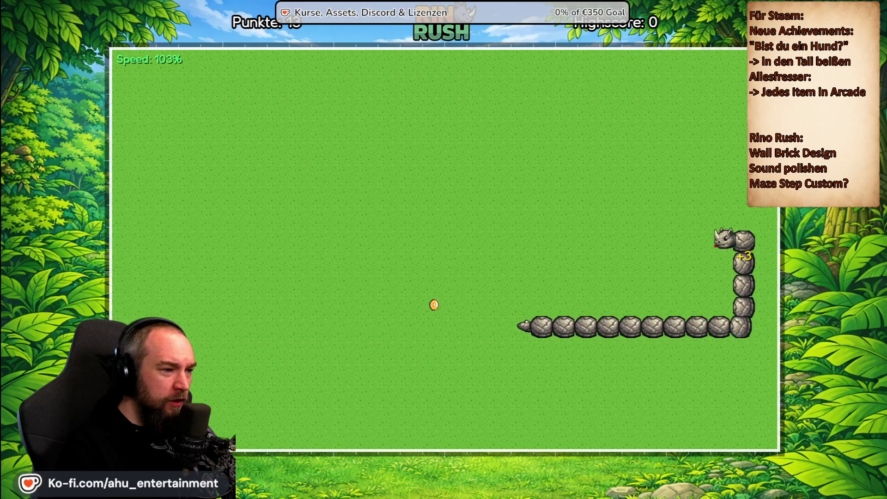
key(Down)
key(Left)
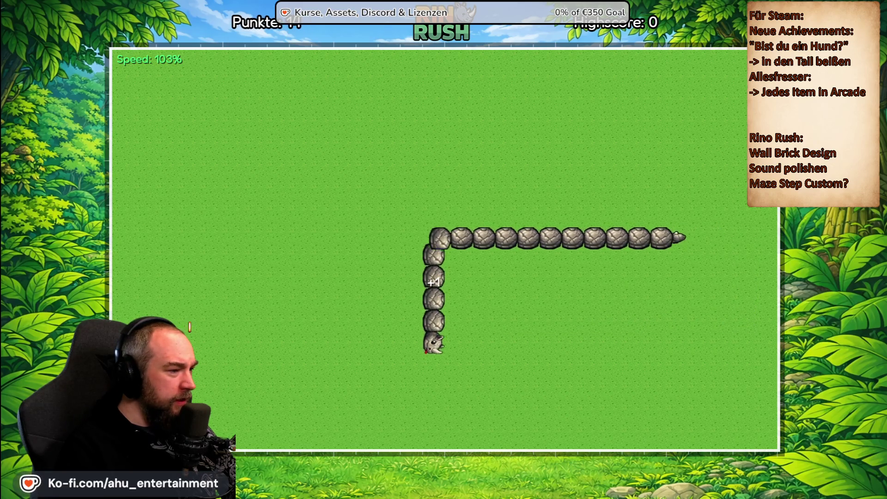
key(Up)
key(Right)
key(Up)
key(Right)
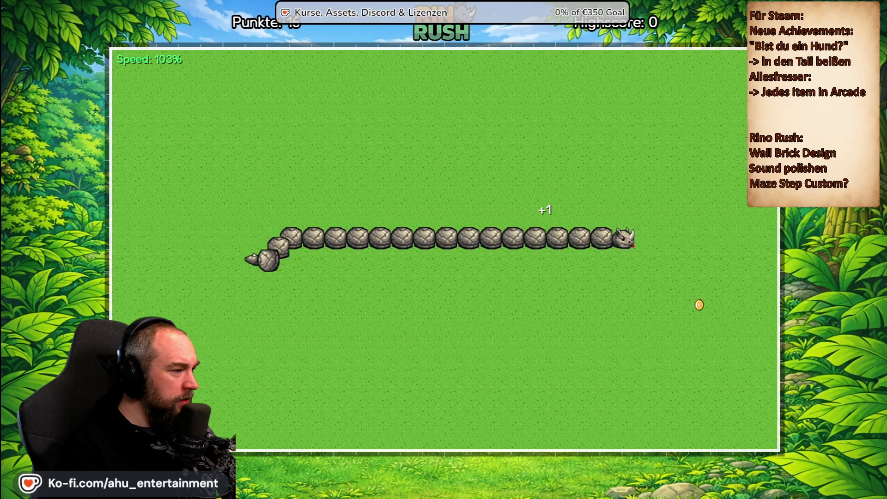
key(Down)
key(Left)
key(Up)
key(Left)
key(Down)
key(Left)
key(Up)
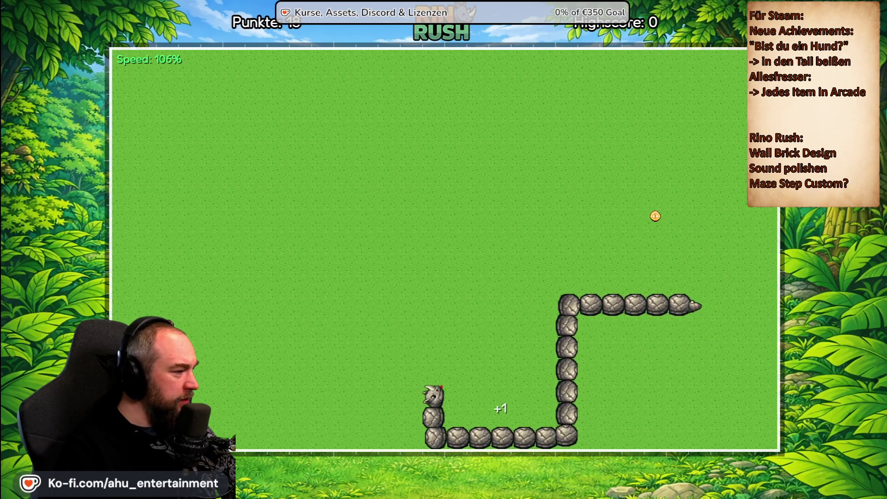
key(Right)
key(Up)
key(Left)
key(Down)
key(Right)
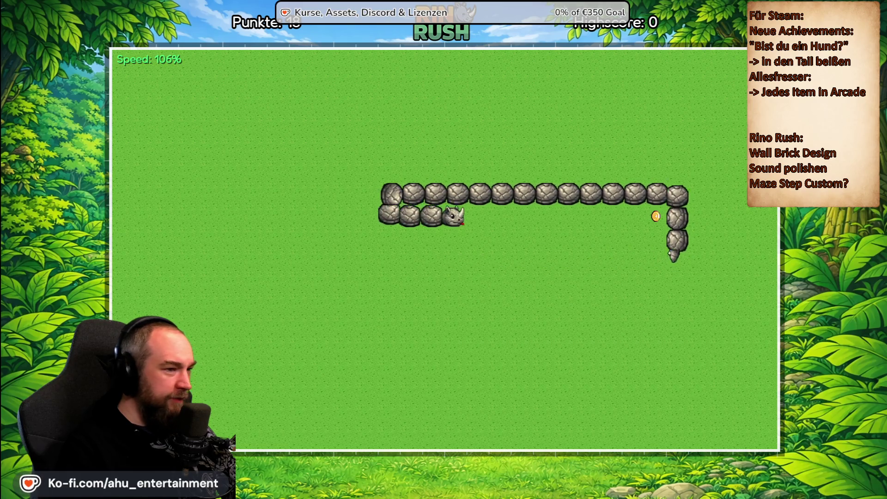
key(Up)
key(Left)
key(Up)
key(Left)
key(Down)
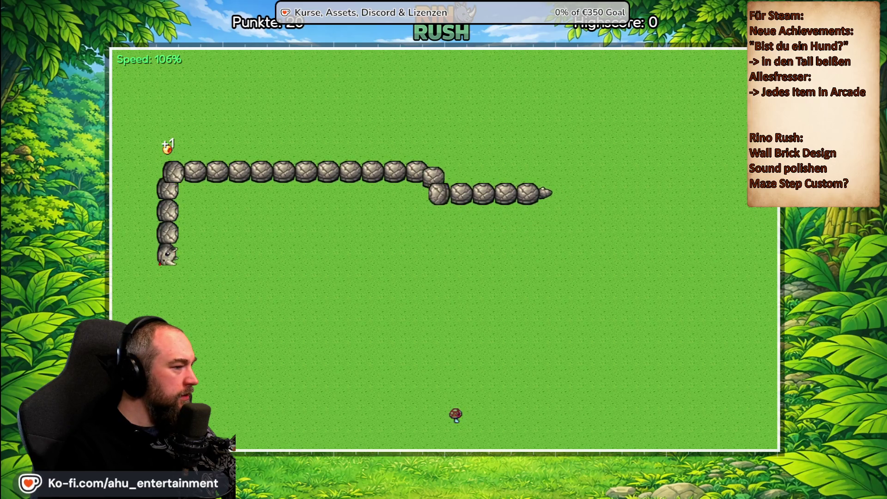
key(Right)
key(Up)
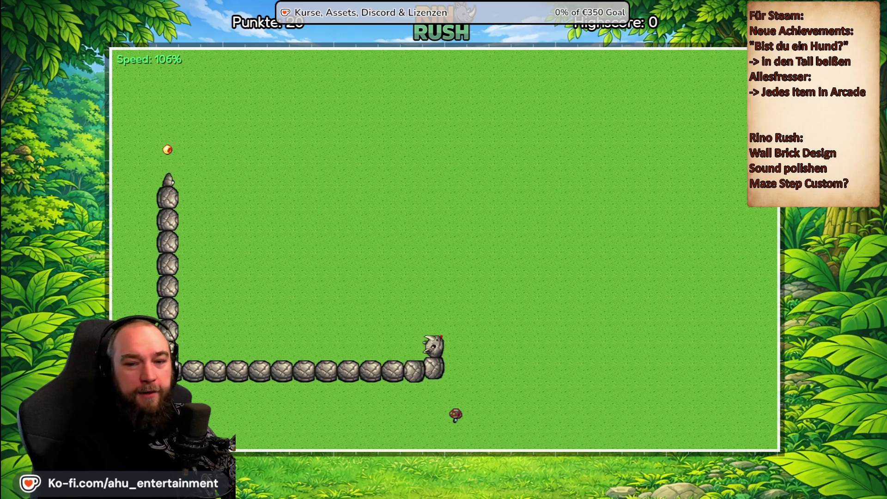
key(Left)
key(Down)
key(Right)
key(Down)
key(Right)
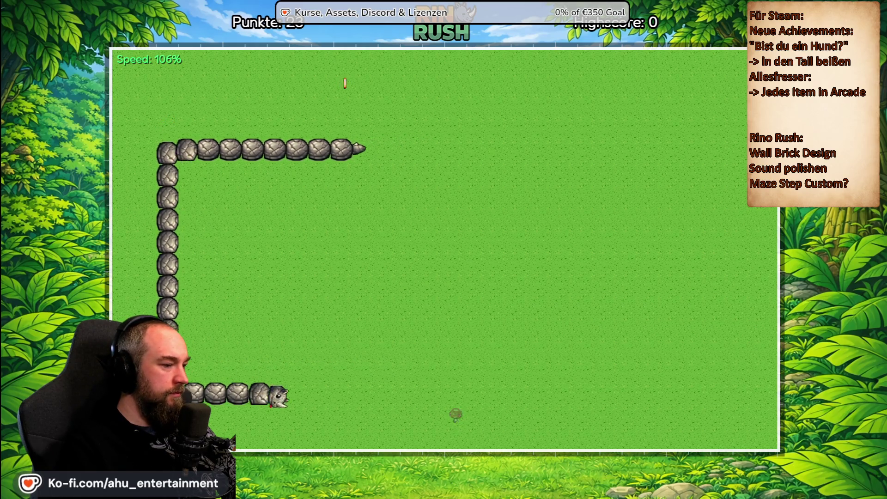
key(Left)
key(Up)
key(Left)
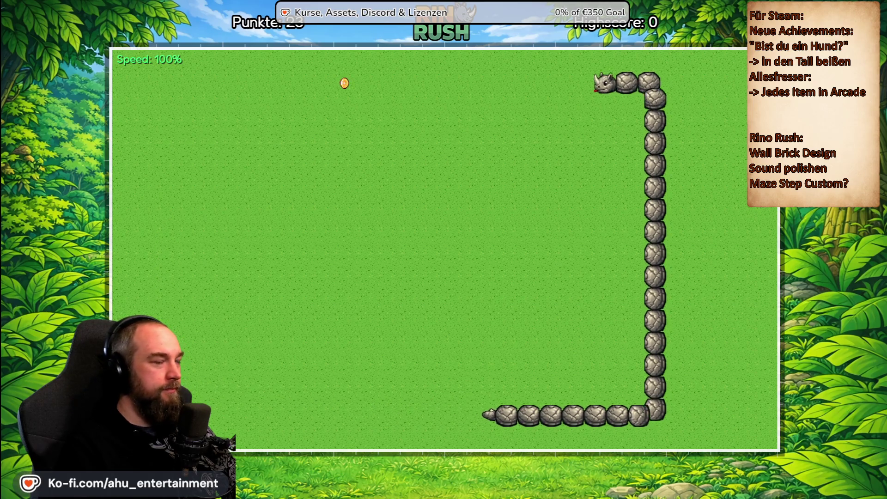
key(Down)
key(Right)
key(Down)
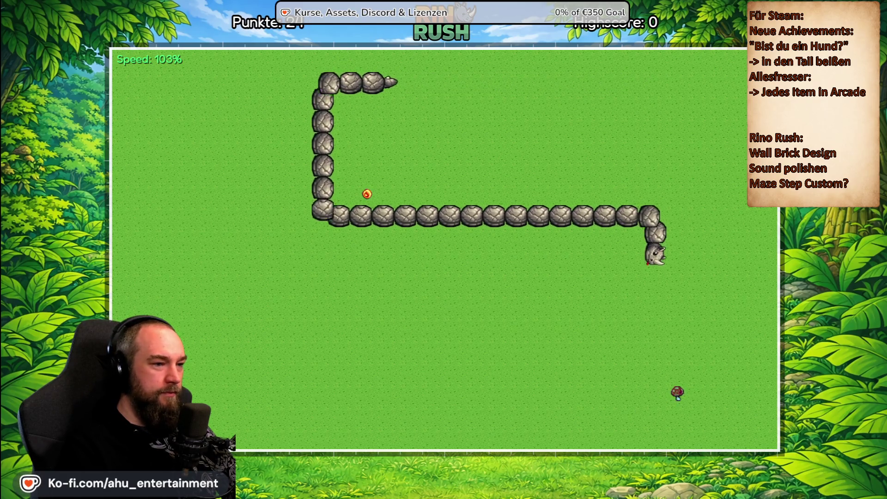
key(Right)
key(Down)
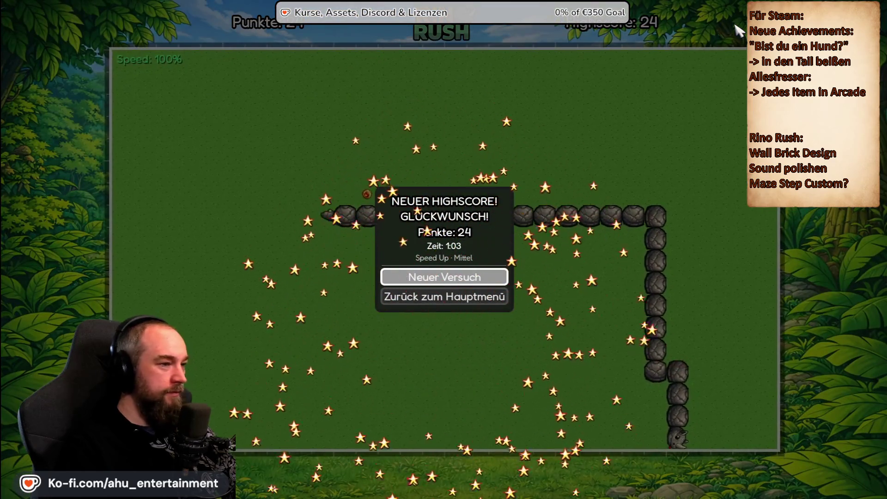
Step: Return to the main menu after the new Mittel highscore of 24
key(Down)
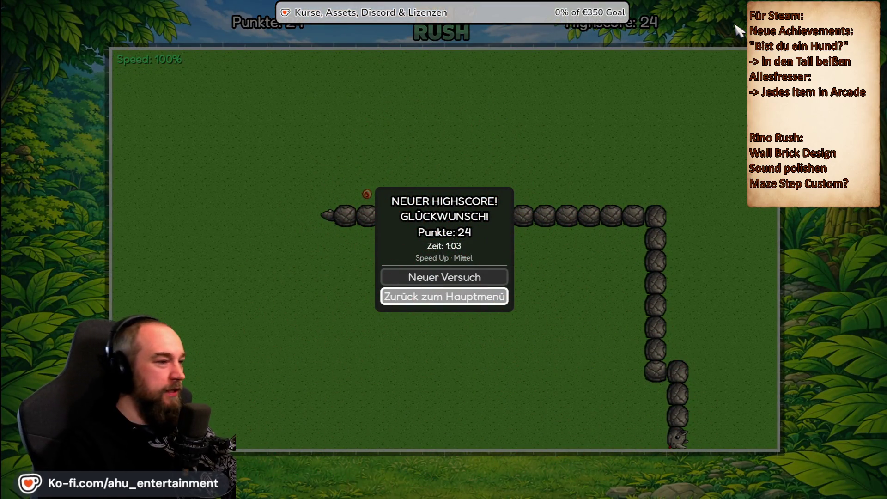
key(Return)
key(Down)
key(Down)
key(Down)
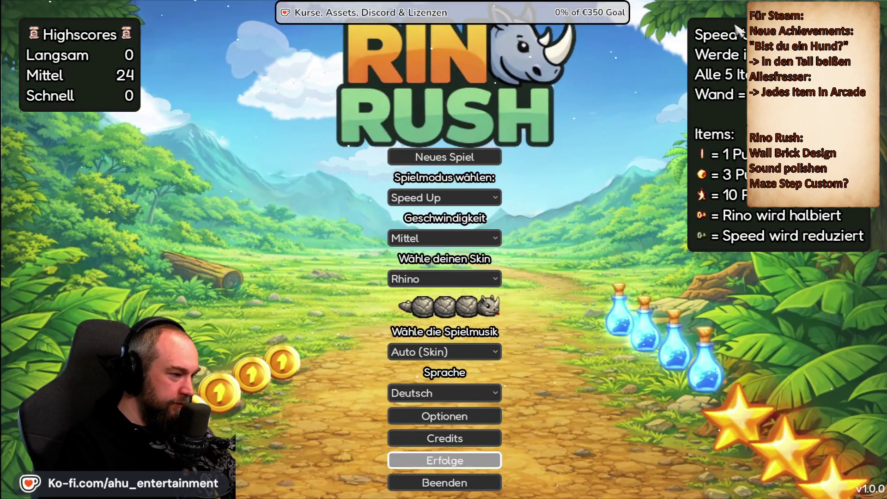
Step: Quit RINO Rush via Beenden back to the Godot editor, then open Calculator
key(Down)
key(Return)
key(Return)
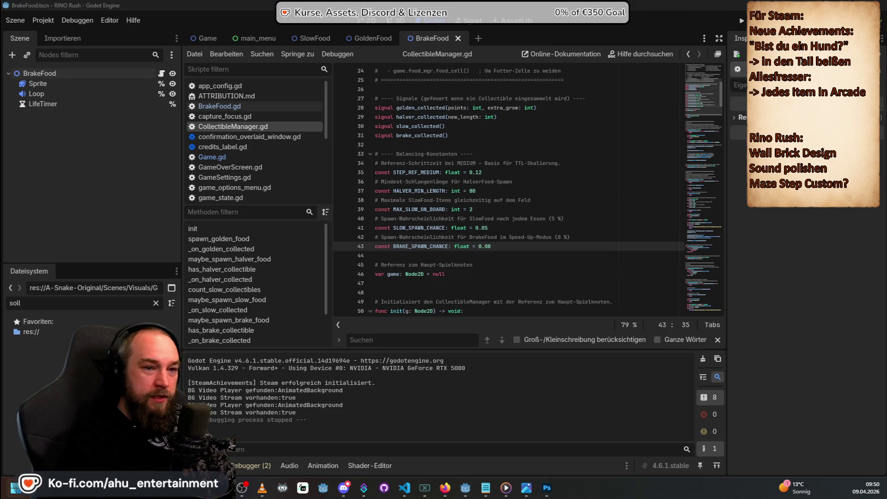
key(XF86Calculator)
Step: Compute 1 ÷ 0,08 in Calculator, getting 12,5
text(1*008)
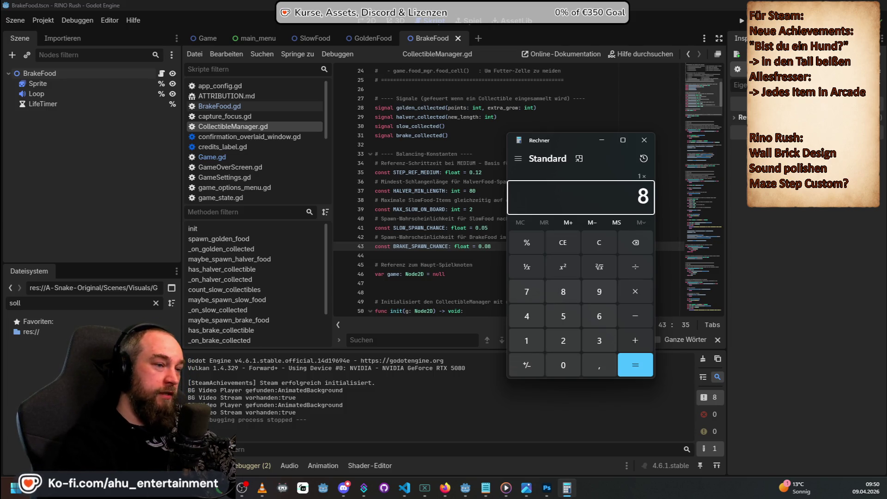
text(0)
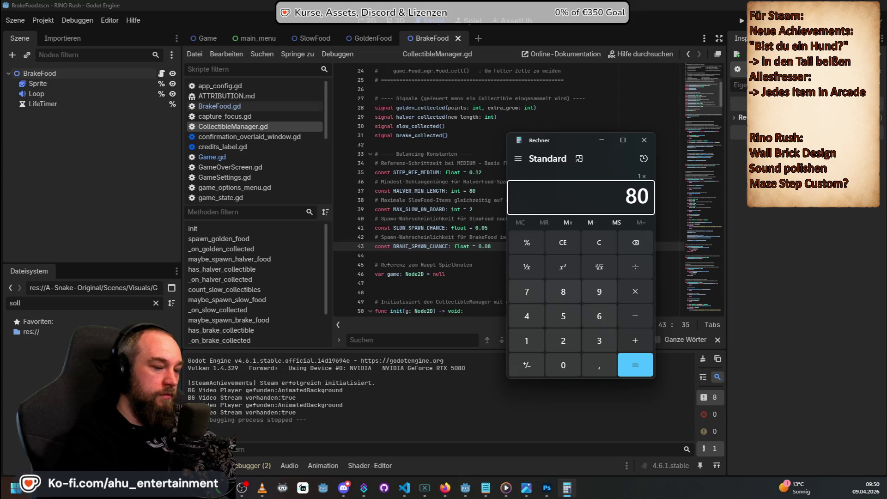
key(Delete)
key(slash)
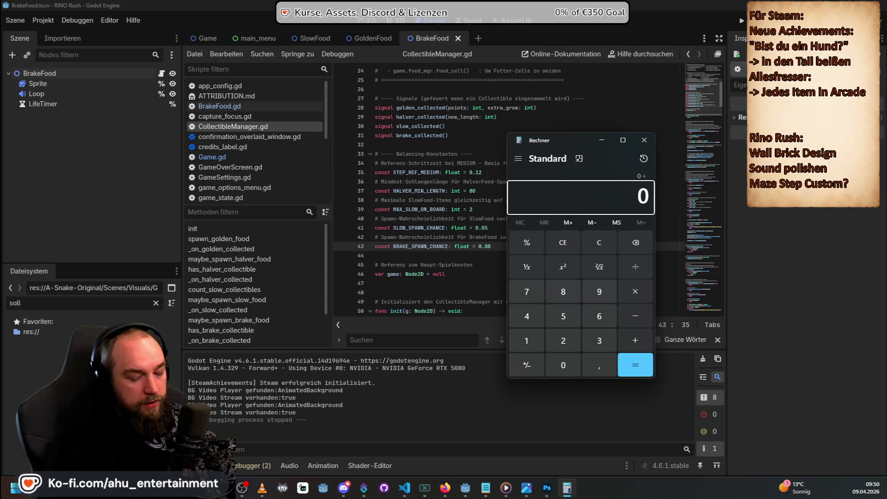
key(1)
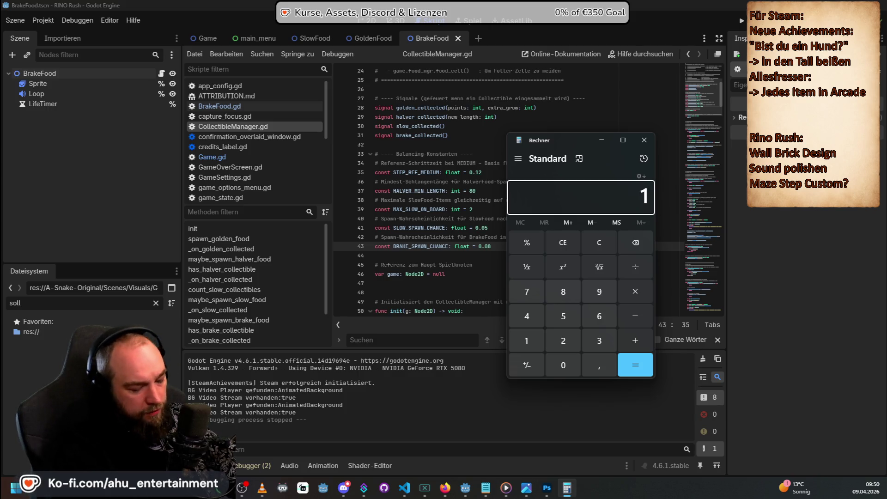
key(BackSpace)
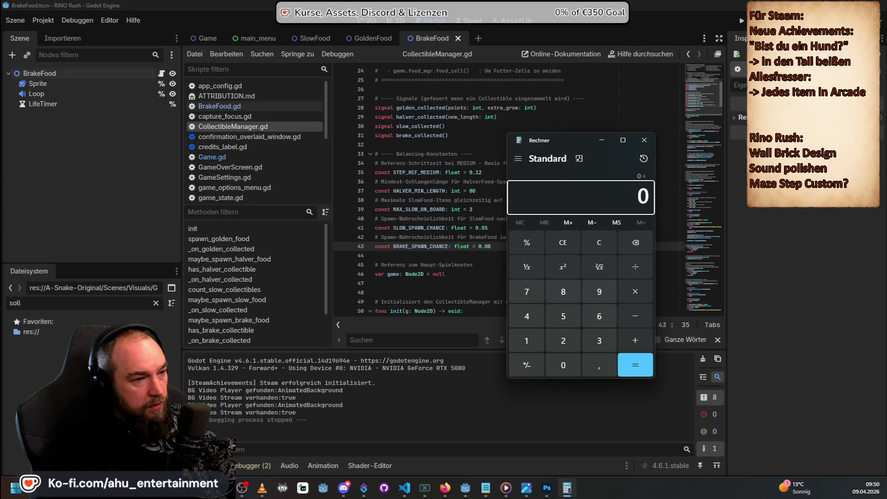
text(,08)
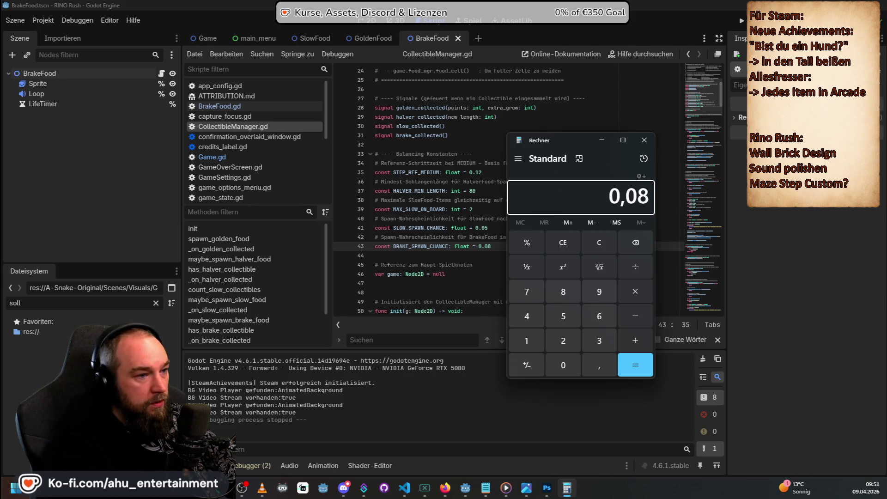
key(Return)
text(1)
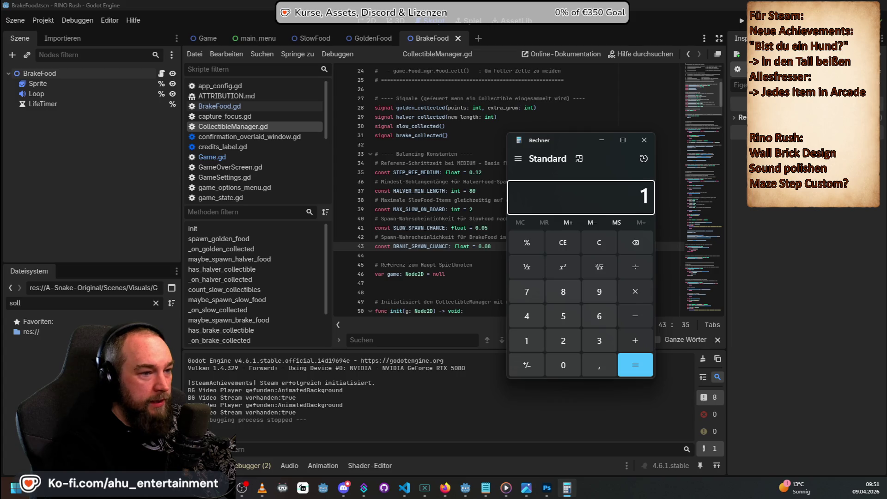
text( ÷ 0,08)
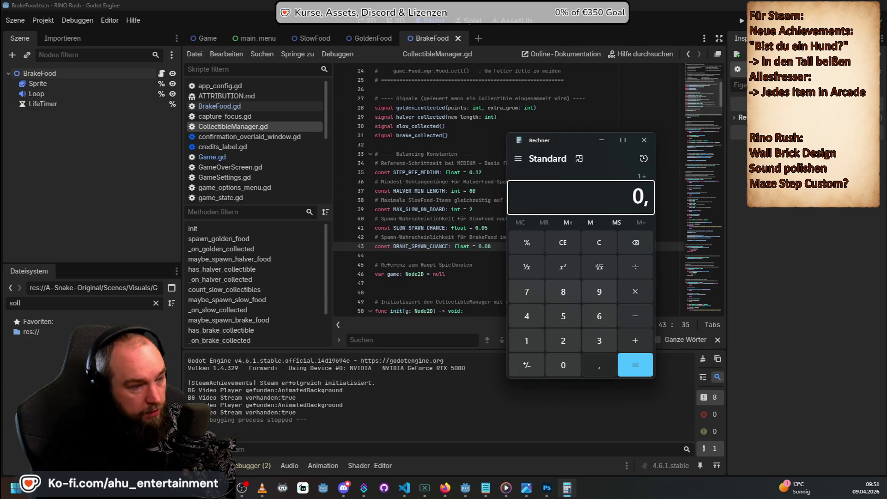
key(Return)
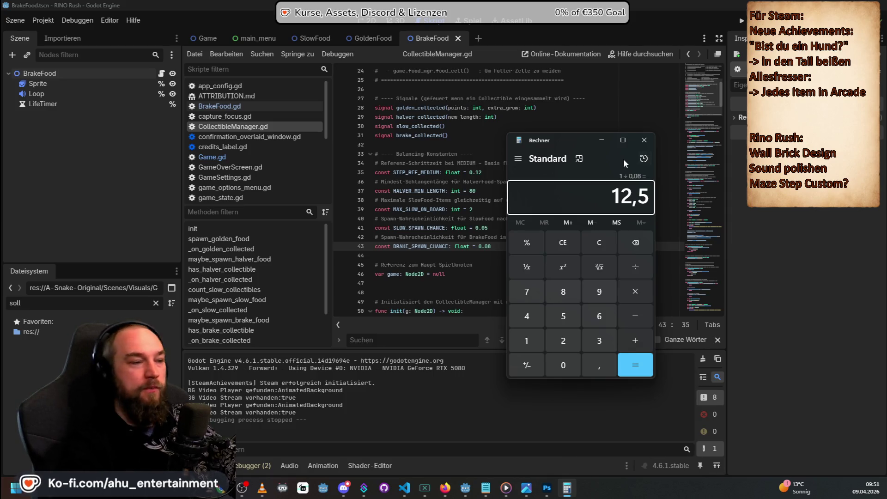
click(501, 246)
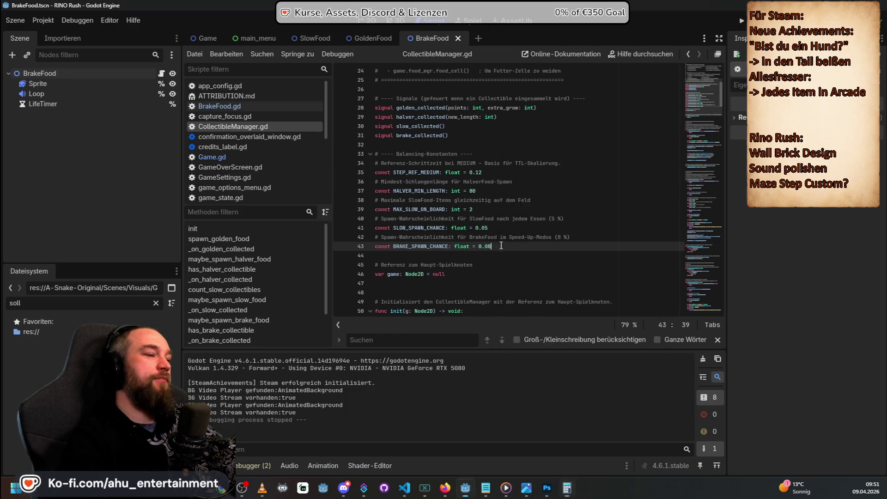
Step: Edit BRAKE_SPAWN_CHANCE to 0.03, save the script, and close the Calculator
text(4)
key(ctrl+s)
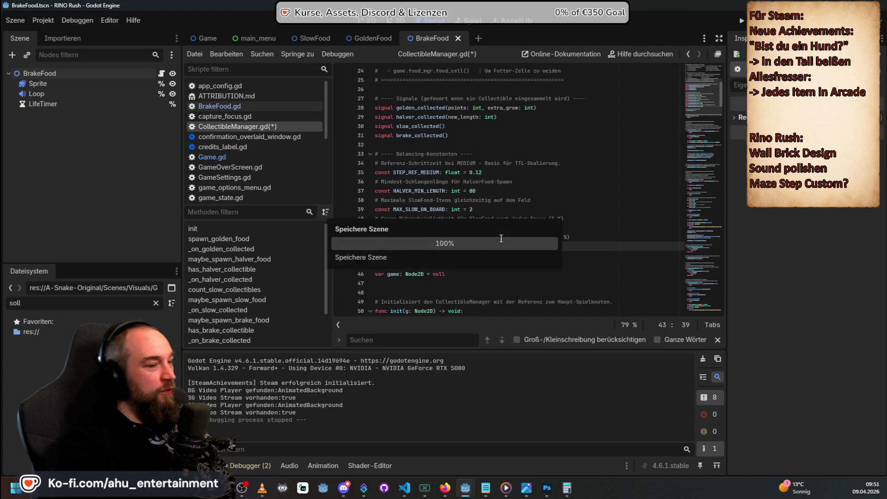
key(alt+Tab)
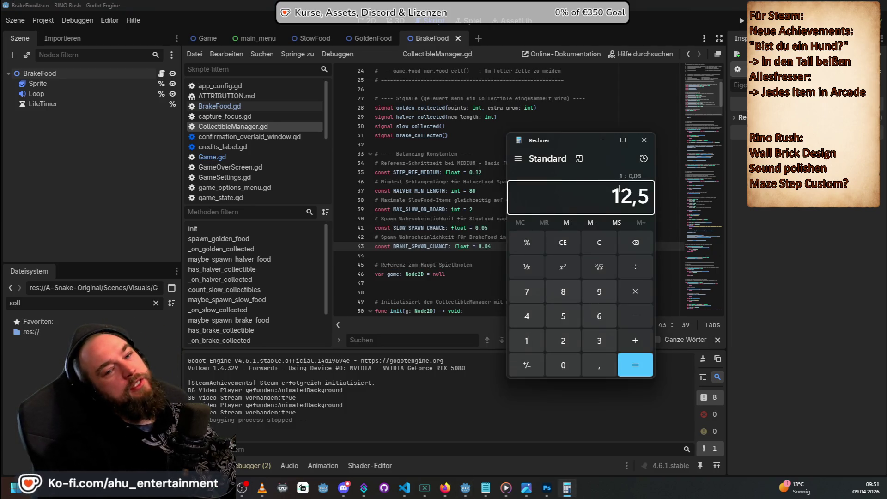
click(464, 246)
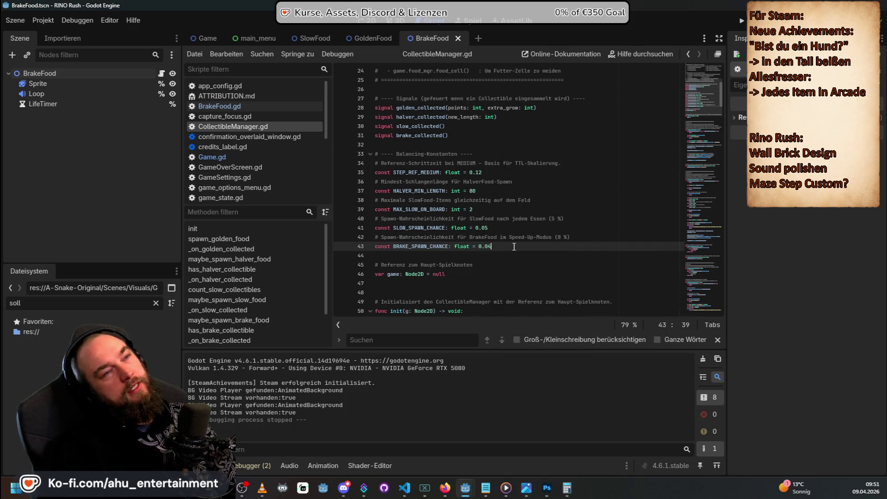
key(BackSpace)
text(3)
key(alt+Tab)
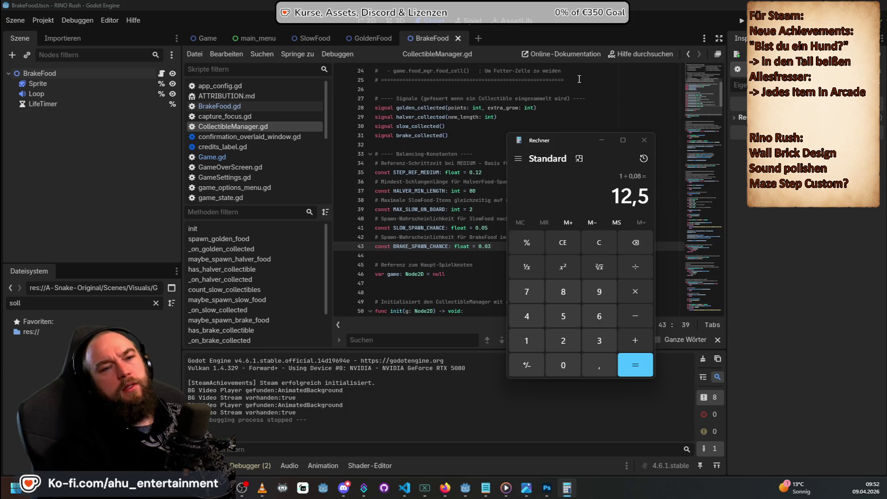
click(581, 376)
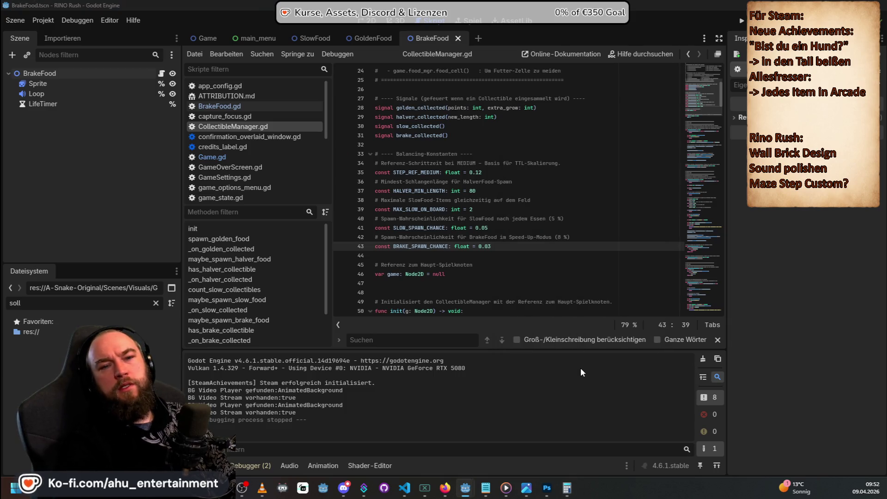
key(alt+Tab)
Step: Start the chat message about gameplay: Speed Up mode raises speed 3% every 5 steps
click(573, 411)
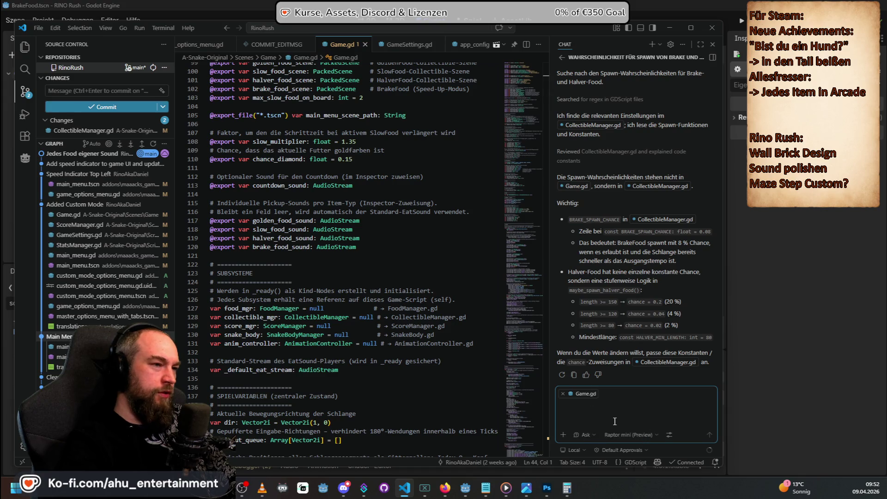
text(O)
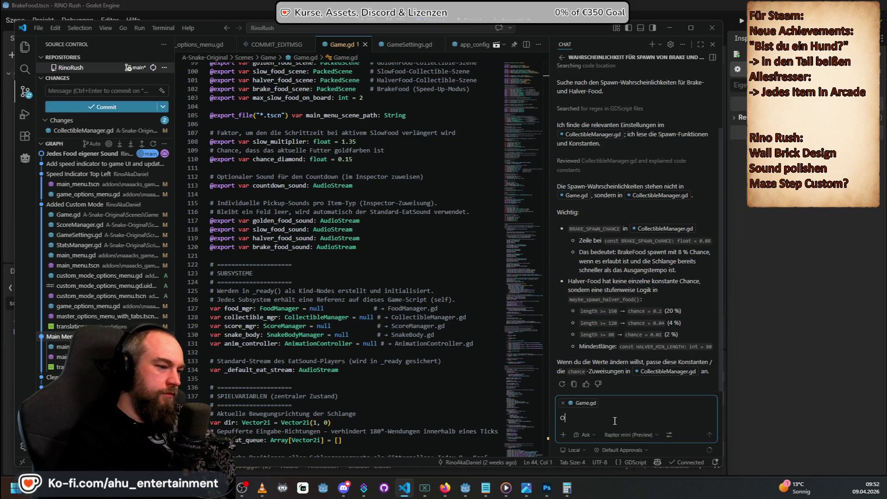
text(kay, fzum Gameplay)
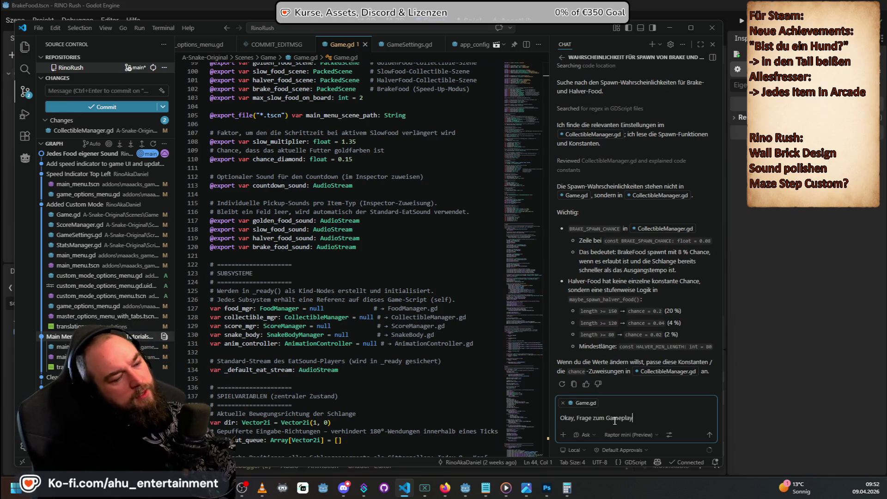
key(shift+Return)
text(Wir haben den Speed Up Modu)
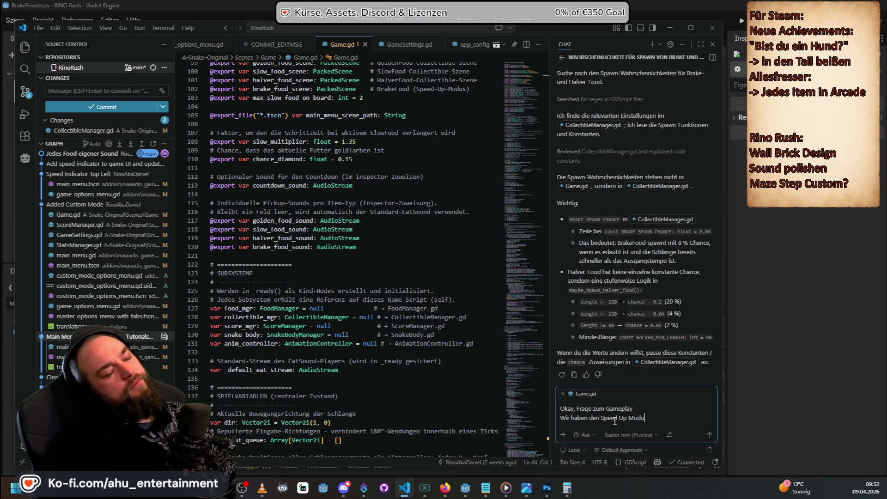
text(s)
key(shift+Return)
key(shift+Return)
text(Dieser)
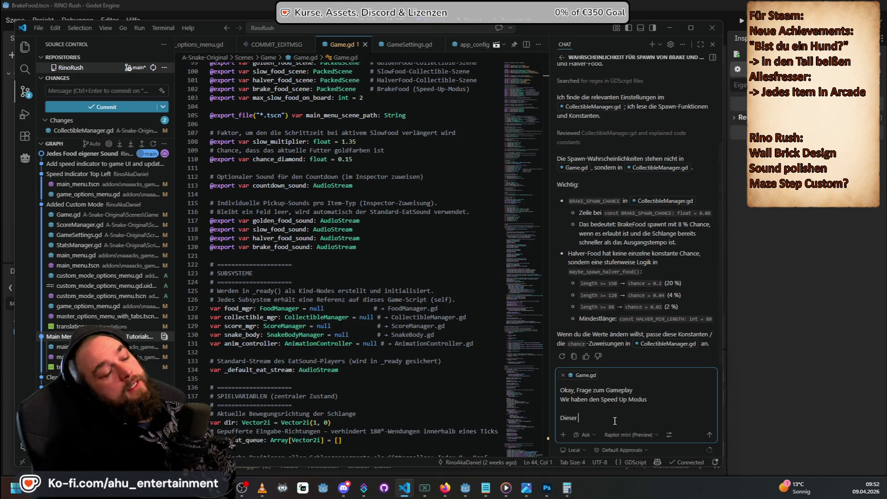
text( setzt alle 5 )
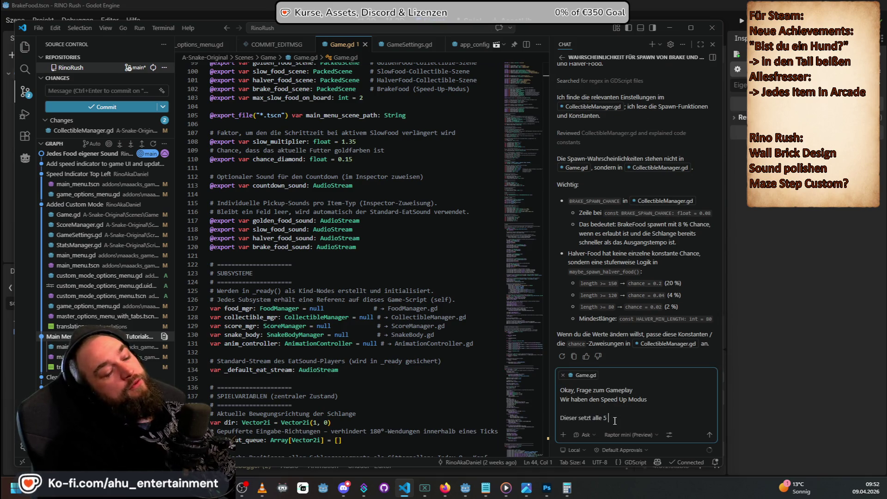
text(Schritte die)
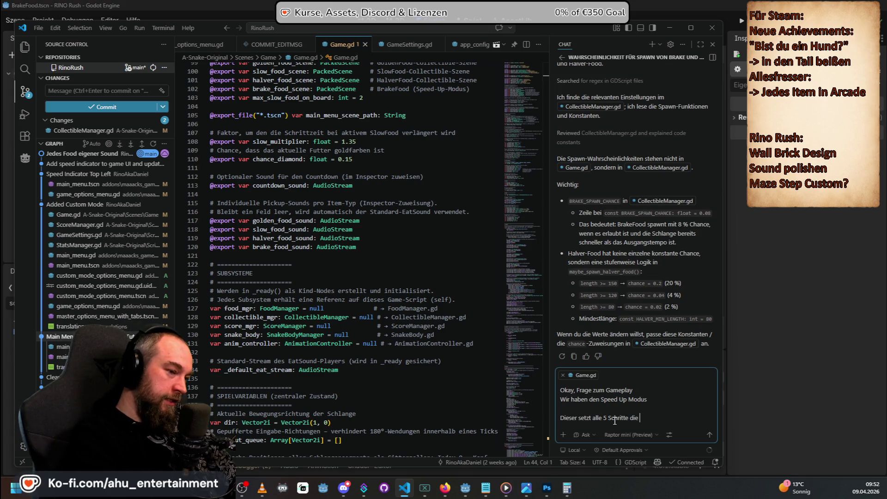
text( Geschwind)
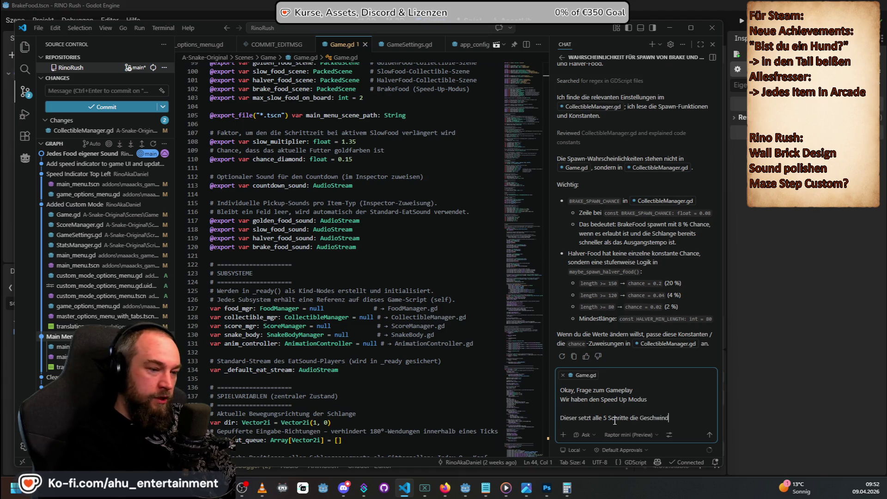
text(igkeit um 3)
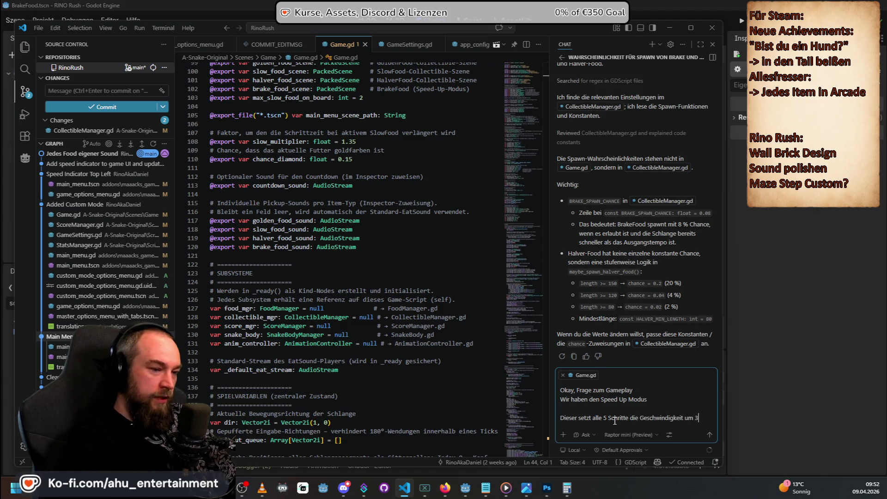
text(% )
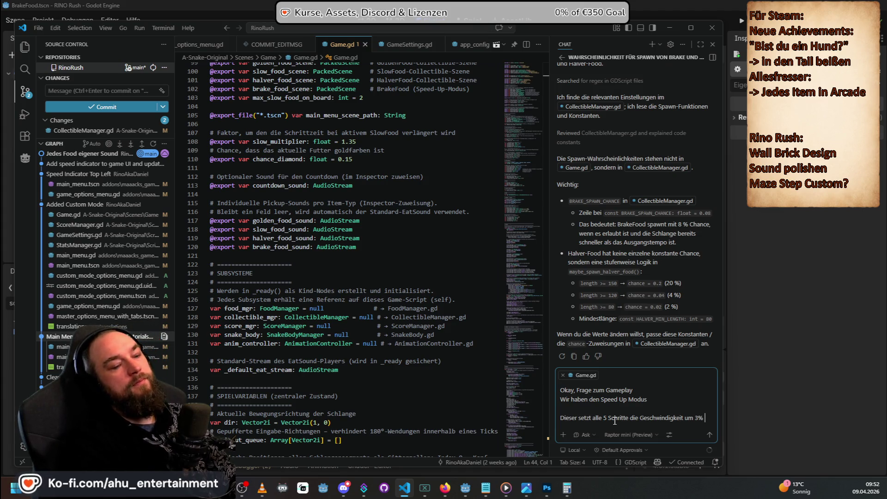
text(hoch.)
Step: Add that a Breaker item spawns with x% chance and resets 4 Speed Up steps (12%)
key(shift+Return)
key(shift+Return)
text(aben ein Breaker Item)
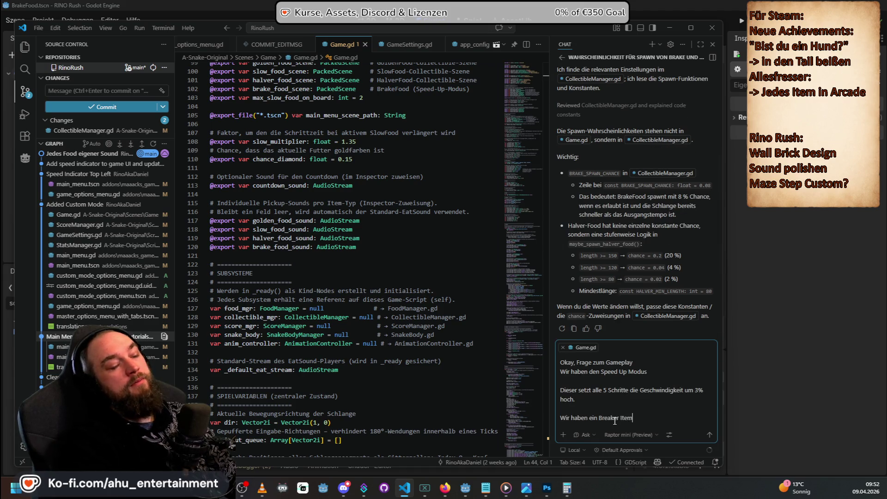
text(, das mit X)
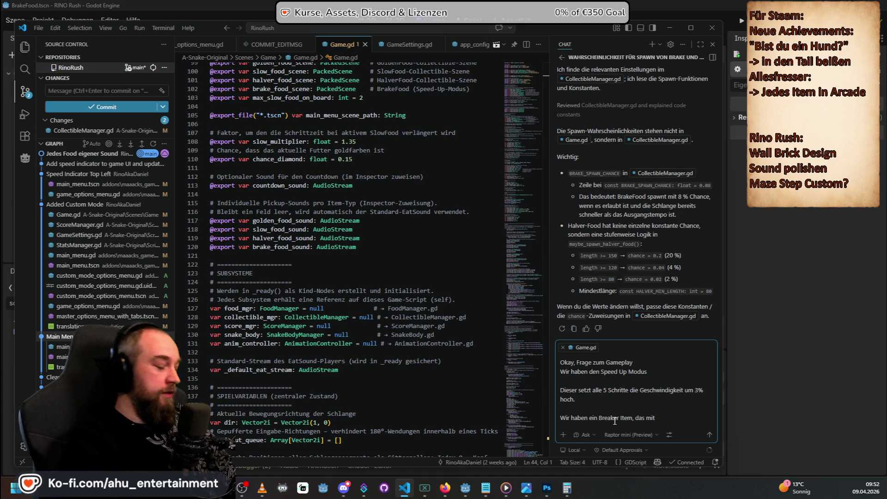
text(&)
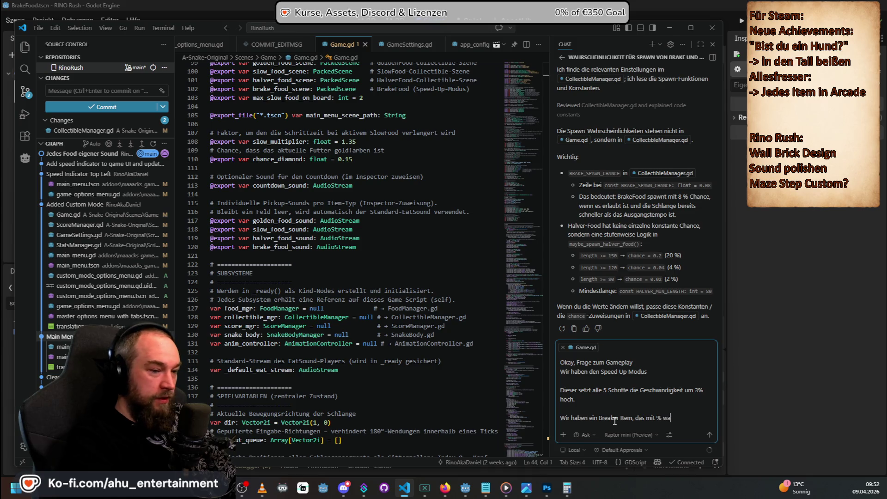
key(BackSpace)
text(x)
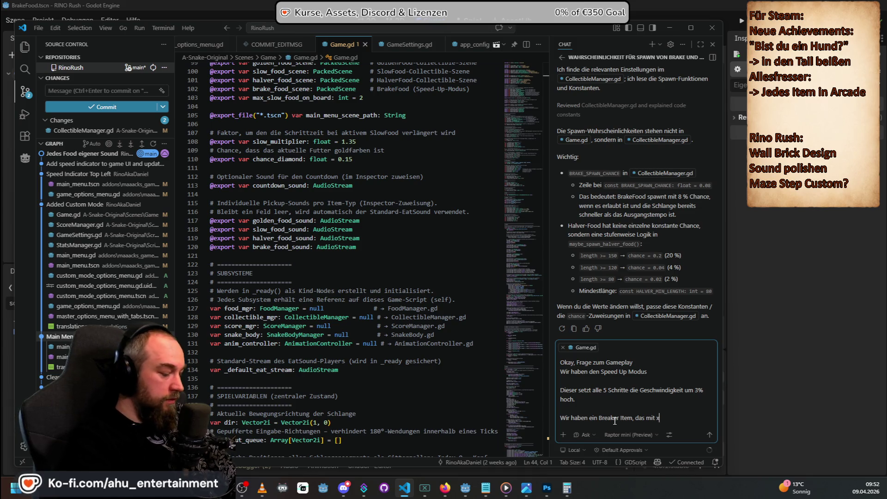
text(% warsch)
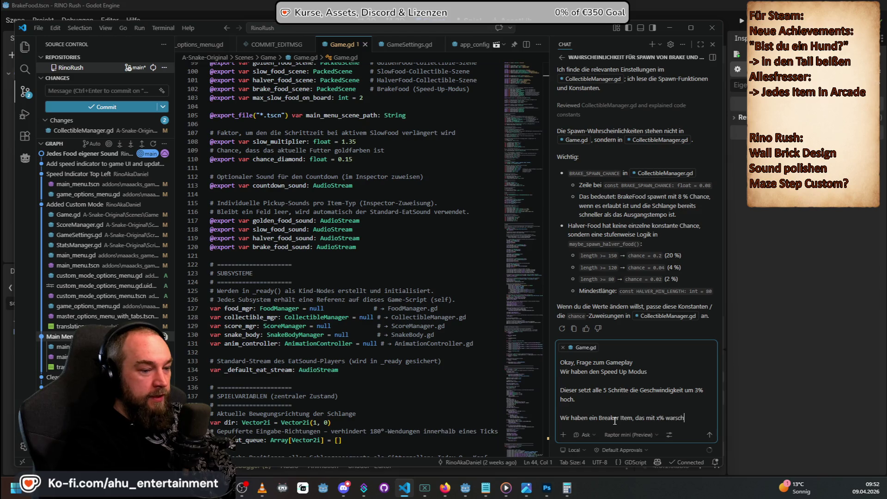
text(einlichkeit s)
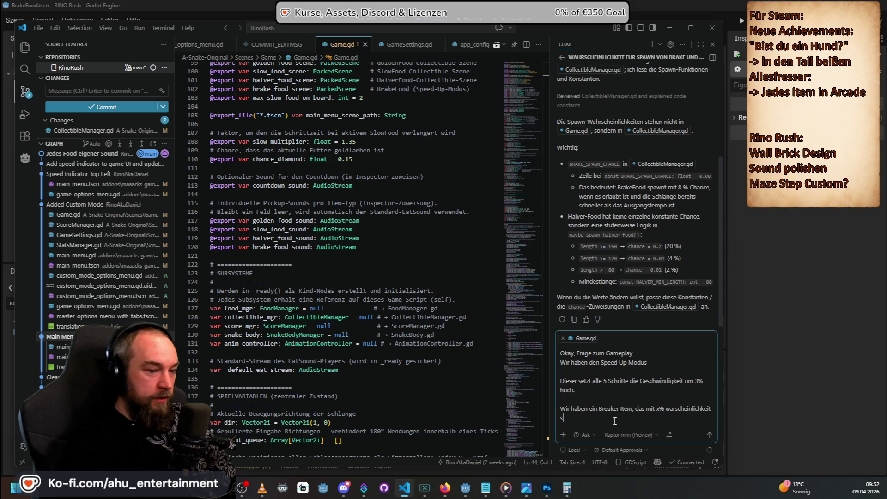
text(pawnt und)
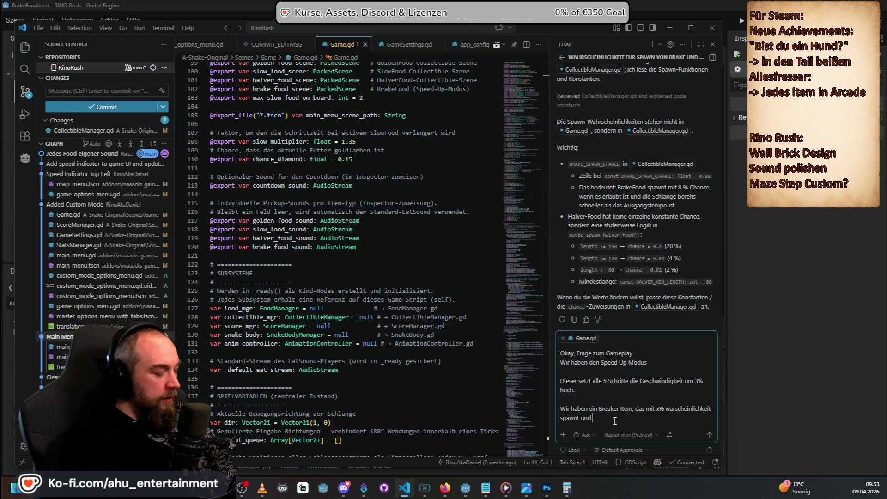
text(4 S)
key(BackSpace)
text(Ä)
key(BackSpace)
text(Sp)
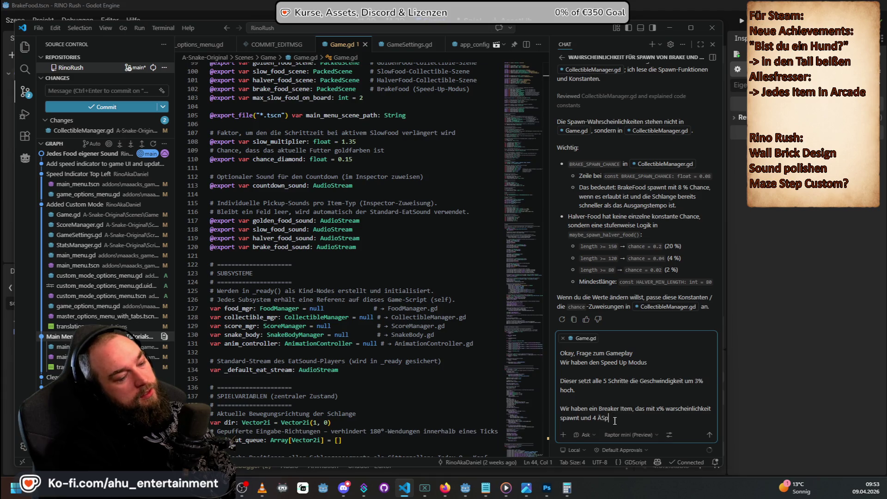
text(eed Up Schjrit)
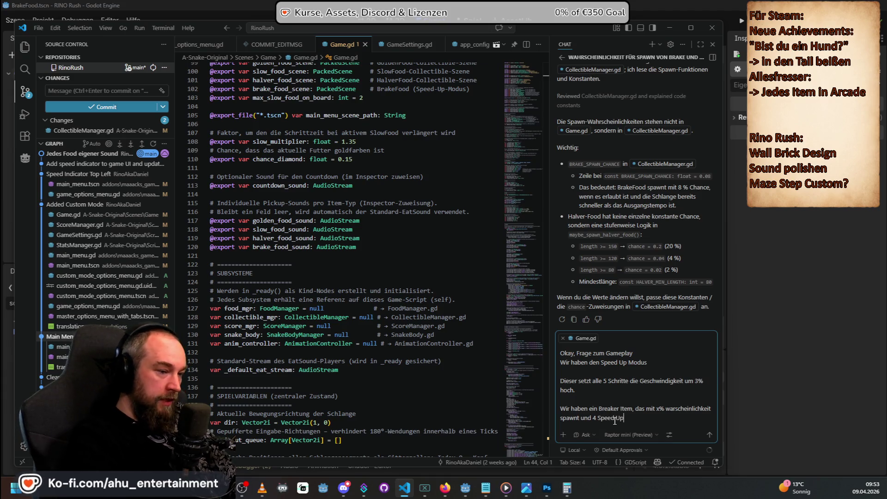
text(e (a)
text(2%) zurücksetzt)
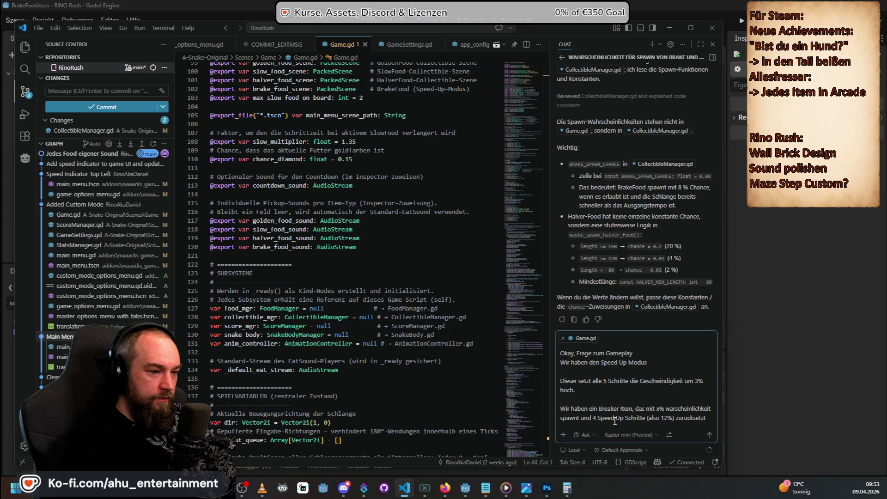
Step: Finish with the question of how to balance the Speed Ups and Breaker spawn chances
key(shift+Return)
key(shift+Return)
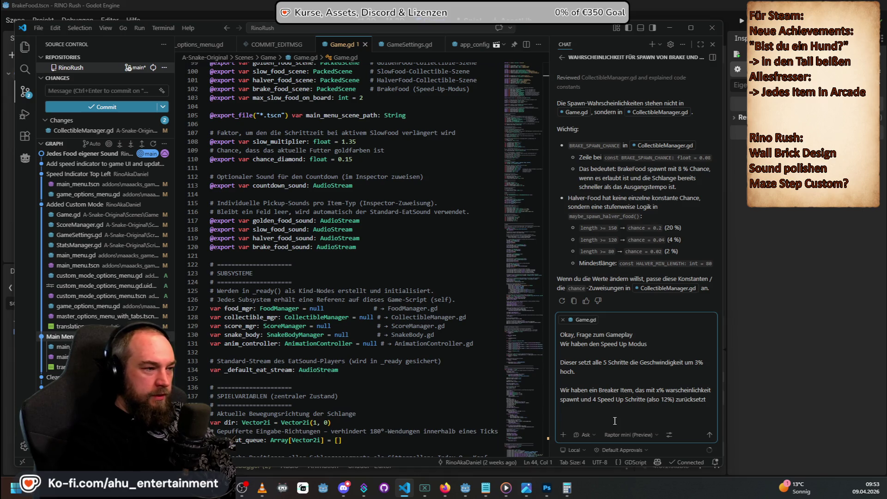
text(Was wü)
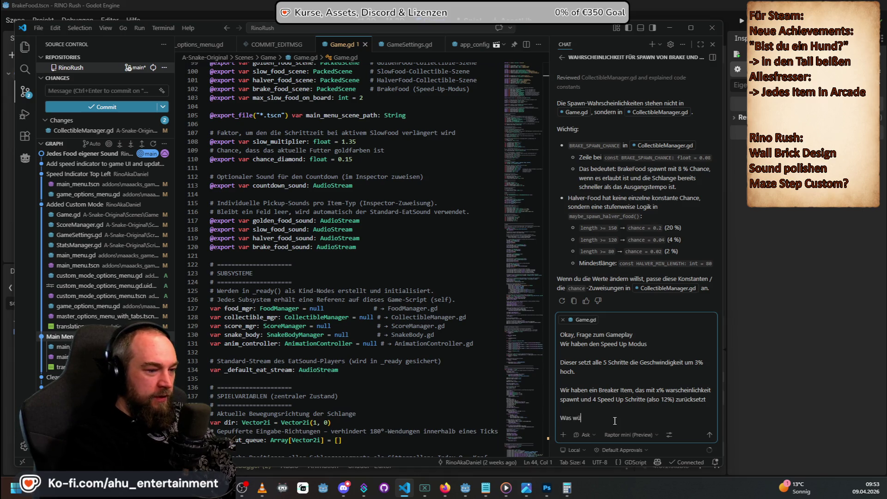
key(BackSpace)
key(BackSpace)
key(BackSpace)
text(Wie sol)
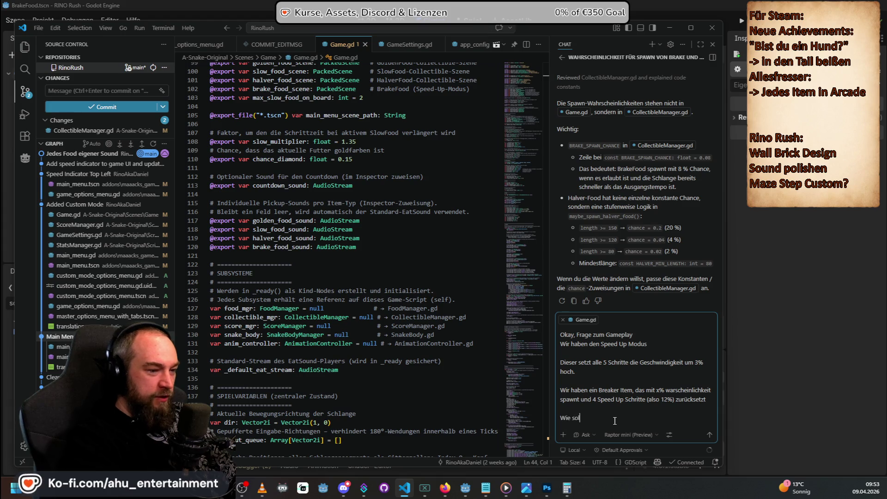
text(lten die)
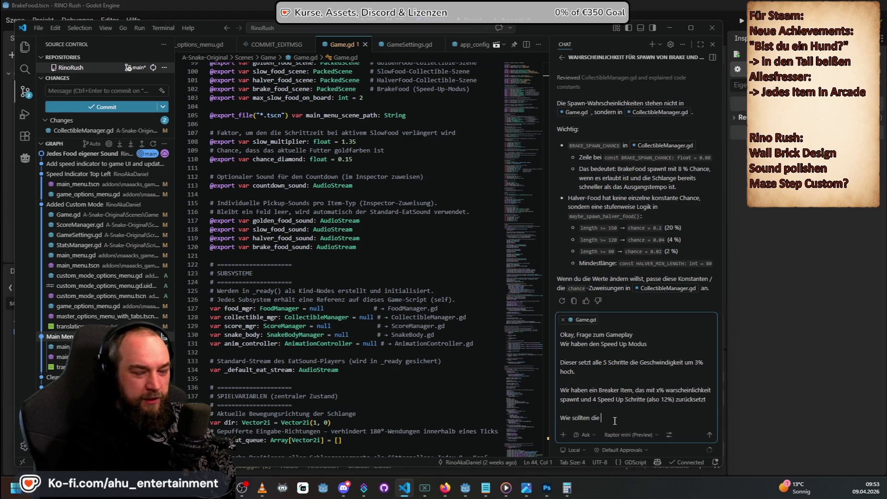
text( Speed Ups und warscheinlichkeiten des b)
text(rewaks ges)
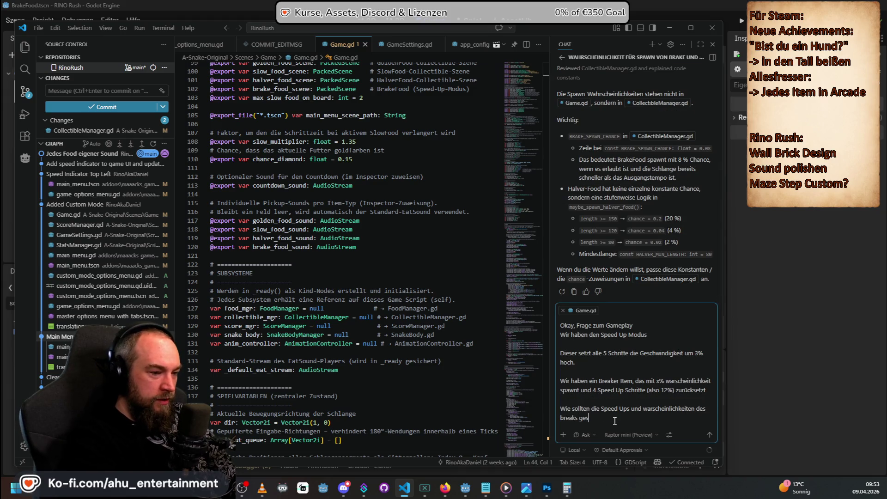
text(etzt werden, damit e)
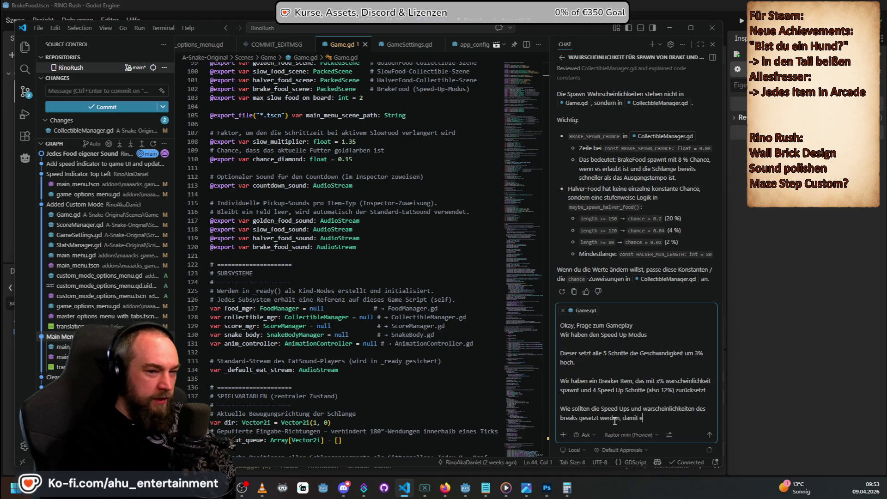
text(s einen vernünftig)
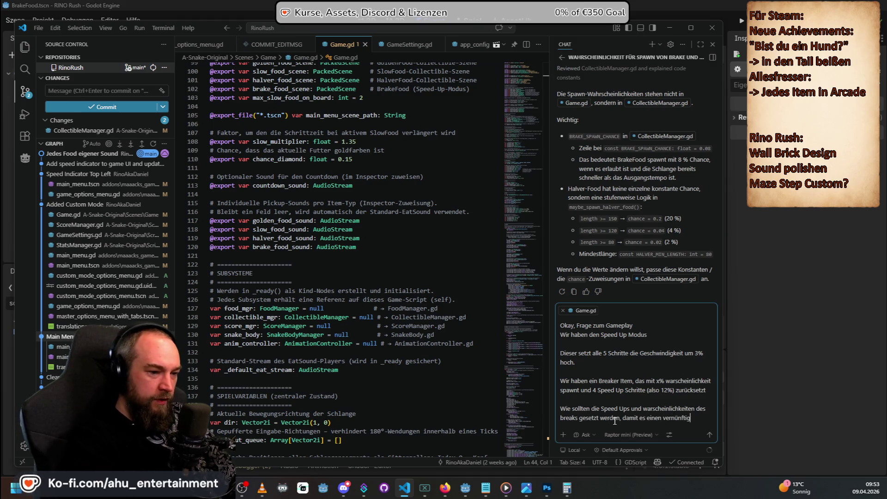
text(en gameplay)
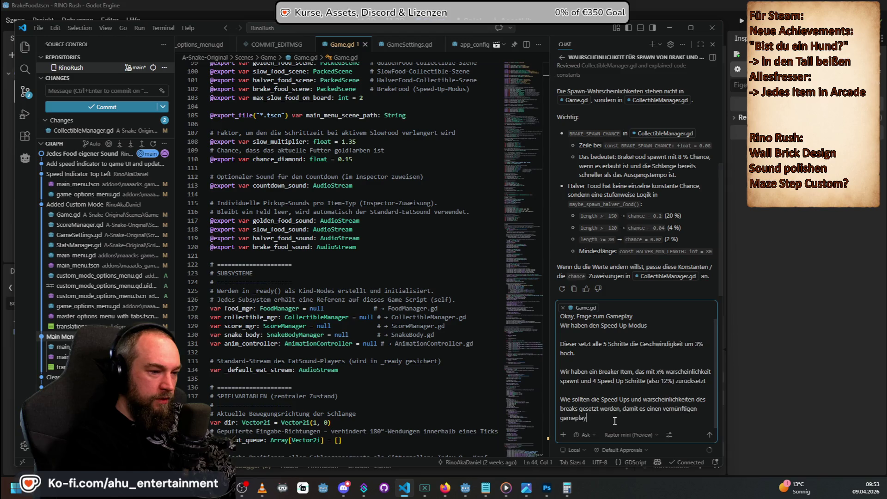
text(op gibt)
Step: Send the balancing question and read the reply: 5-food interval, 0.97 factor, 4 brake steps, 8% spawn
key(Return)
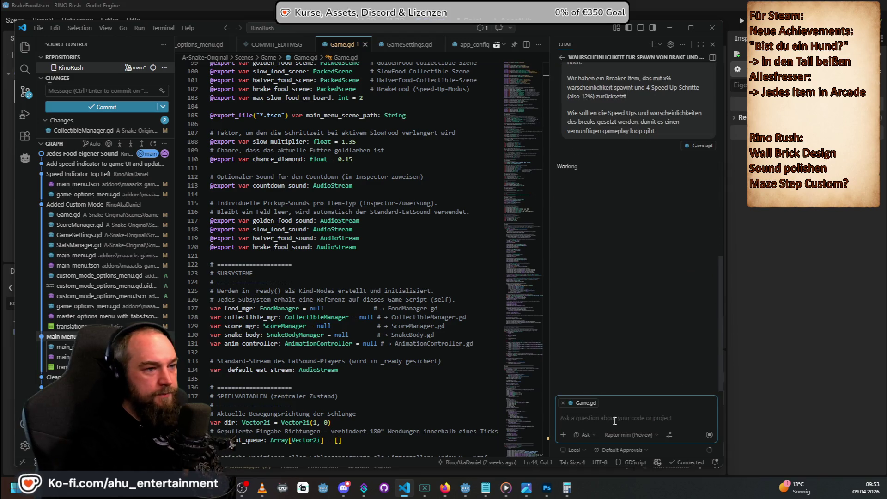
scroll(673, 250, up, 2)
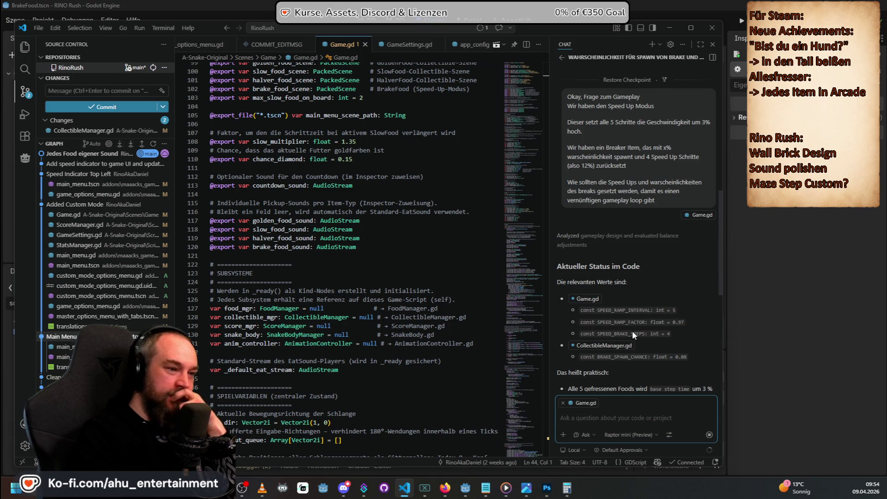
scroll(641, 256, down, 2)
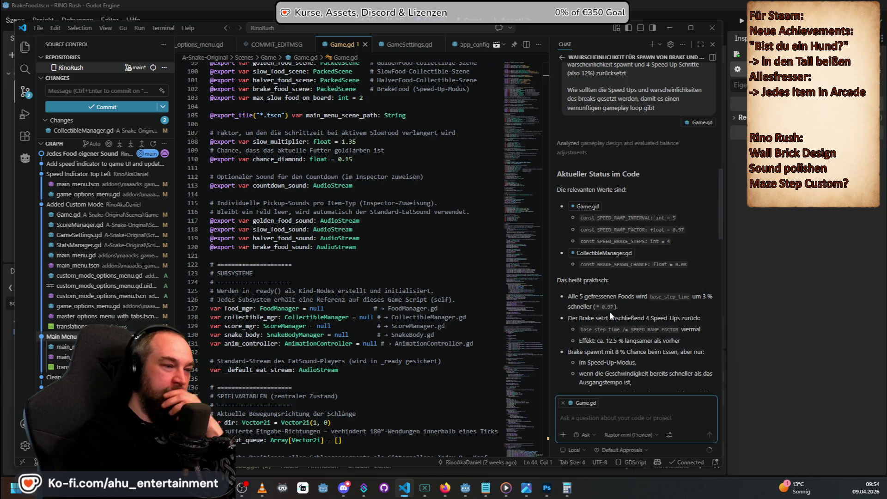
scroll(636, 311, down, 1)
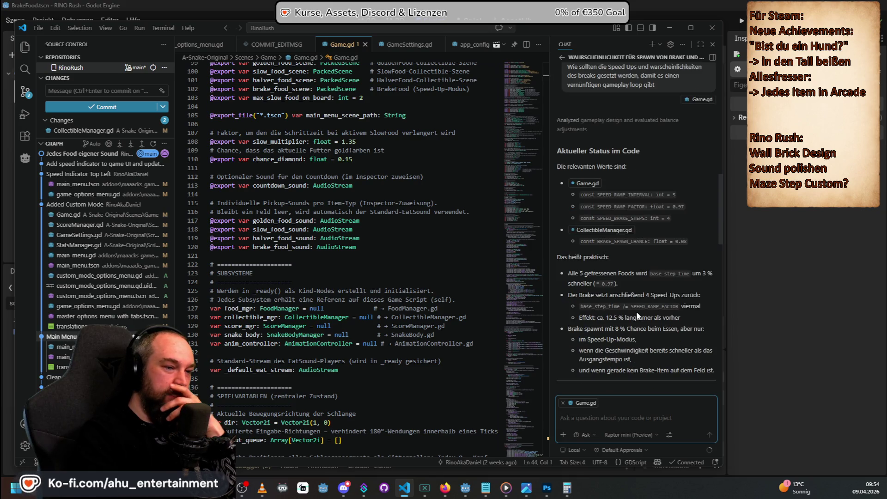
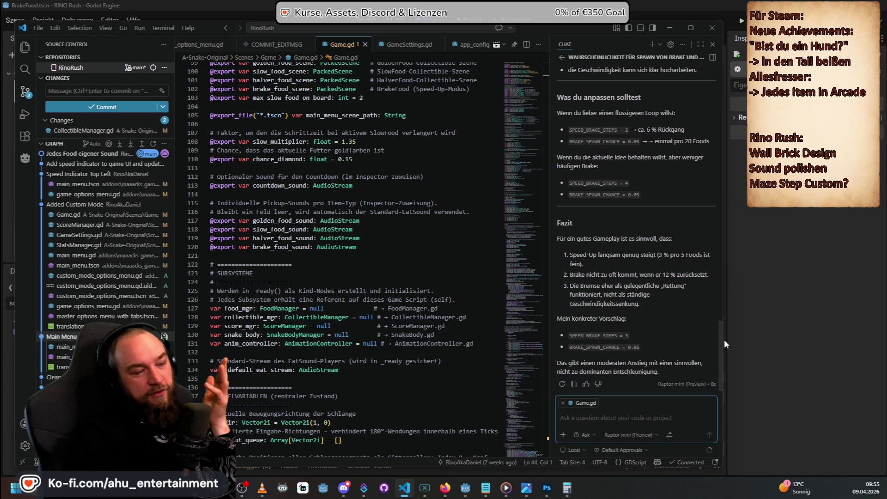
Step: Highlight the chat's suggested brake-step and spawn-chance values, then scroll through Game.gd's constants
drag(665, 352, 553, 317)
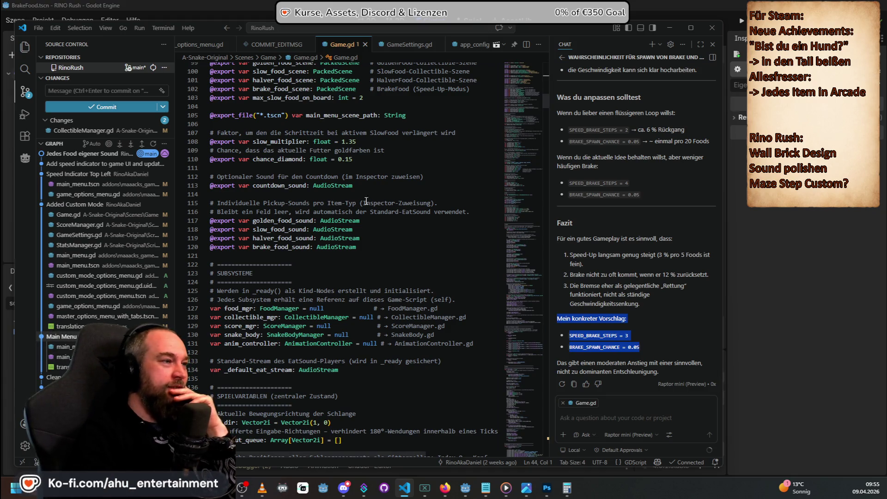
scroll(365, 238, up, 7)
scroll(365, 238, up, 15)
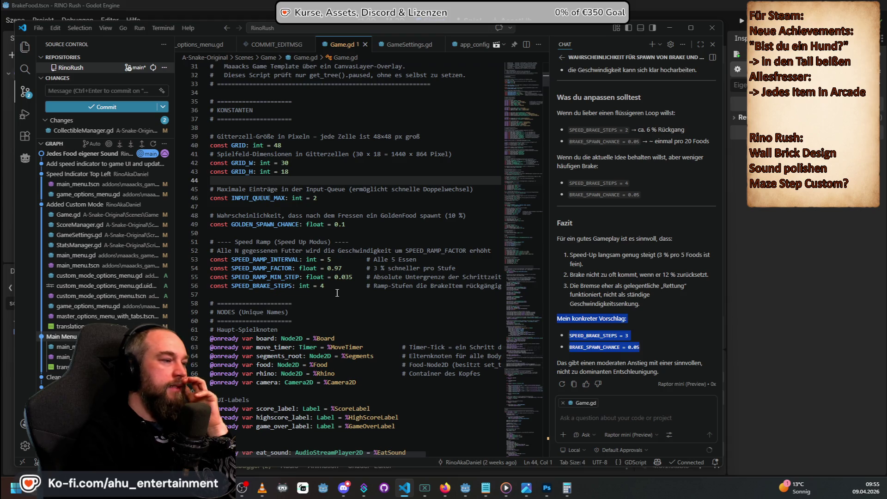
scroll(337, 293, down, 6)
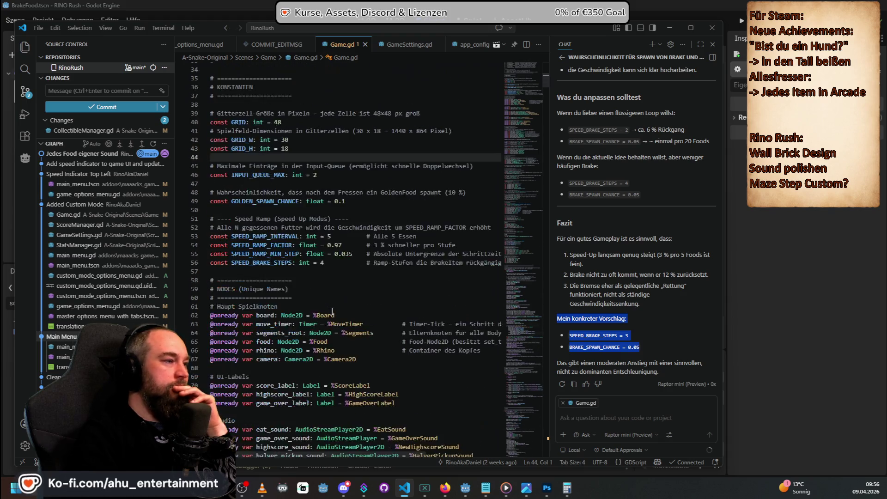
scroll(336, 305, down, 20)
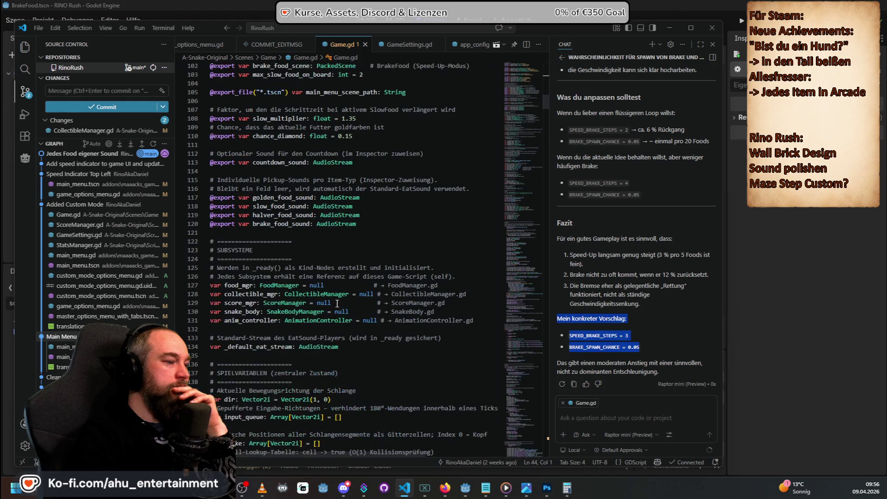
scroll(337, 303, up, 10)
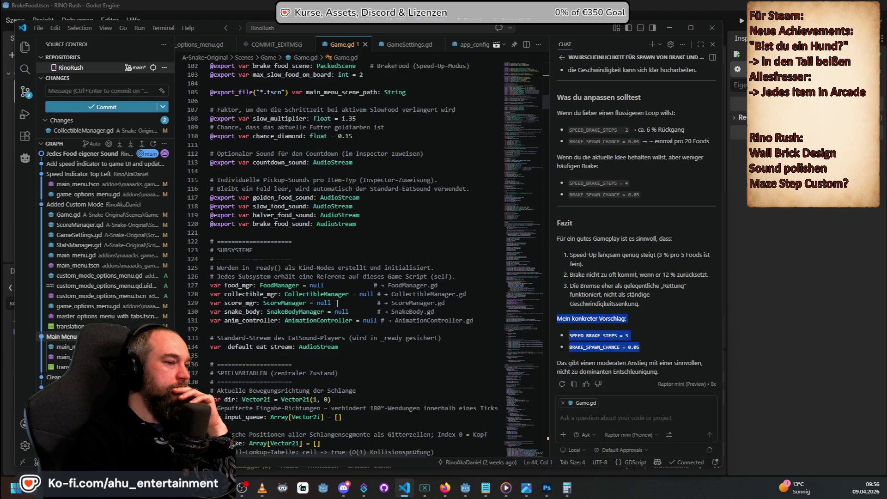
scroll(337, 304, up, 7)
key(alt+Tab)
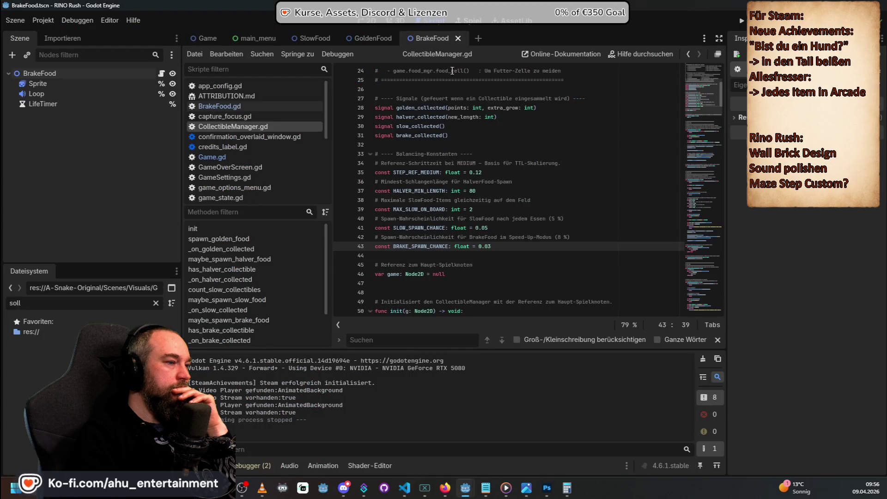
Step: Compare CollectibleManager.gd's 0.03 BRAKE_SPAWN_CHANCE in Godot with Game.gd's constants in VS Code
scroll(499, 250, up, 8)
scroll(495, 254, down, 5)
key(alt+Tab)
scroll(408, 230, up, 15)
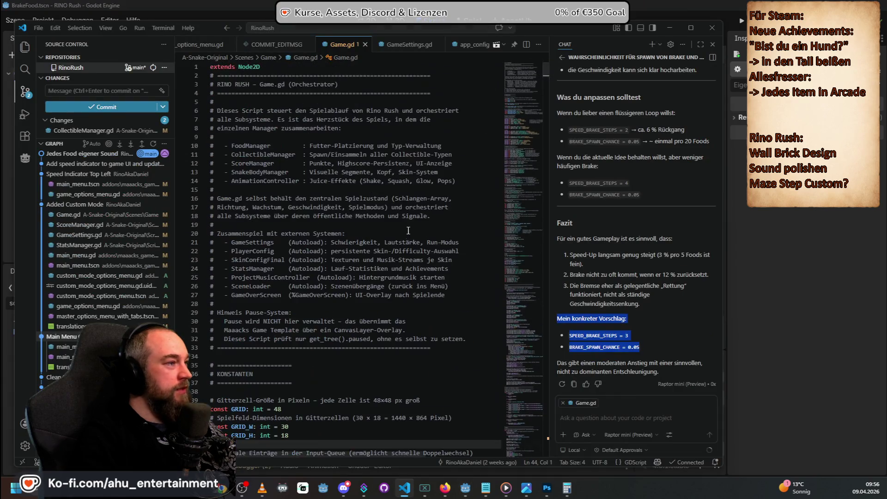
scroll(416, 240, down, 7)
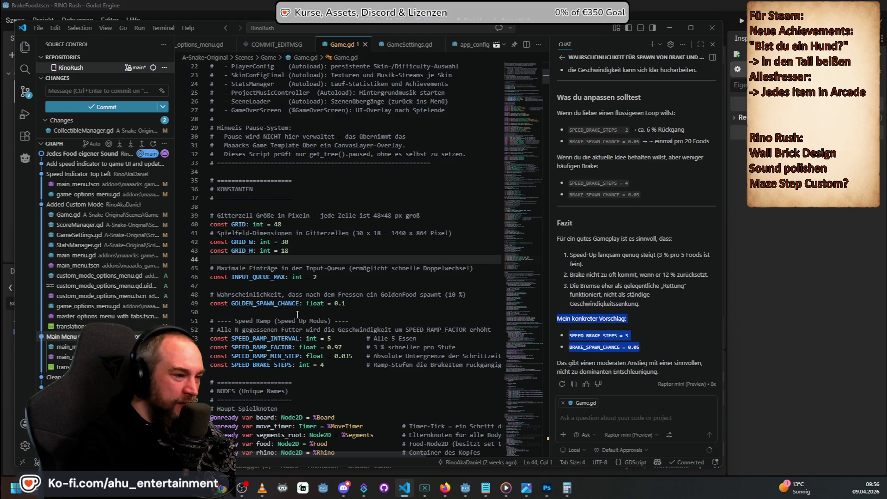
key(alt+Tab)
scroll(493, 214, down, 3)
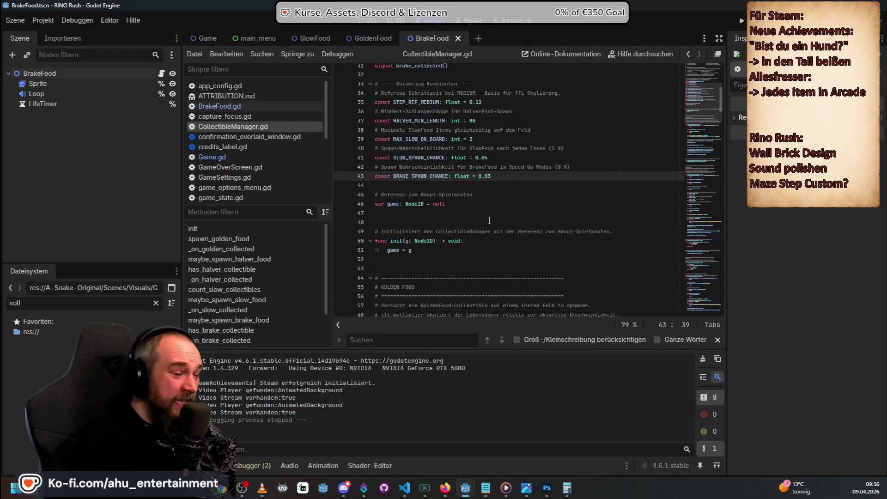
scroll(493, 215, down, 10)
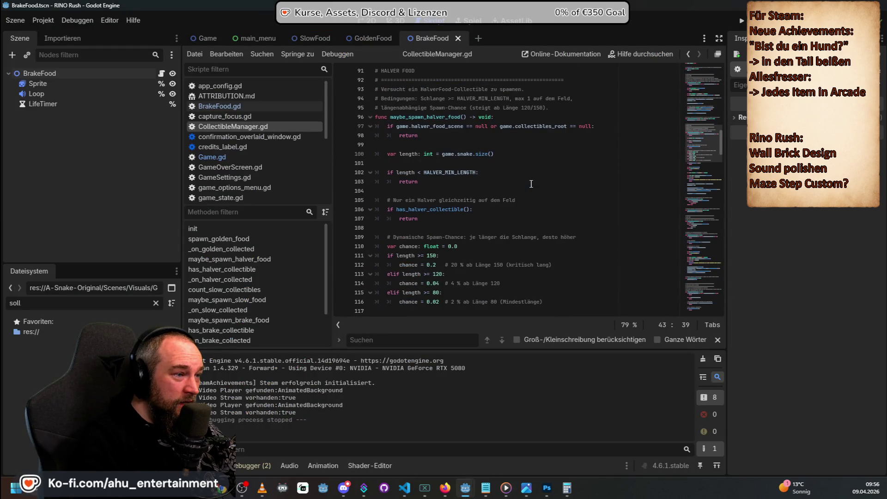
scroll(528, 189, up, 20)
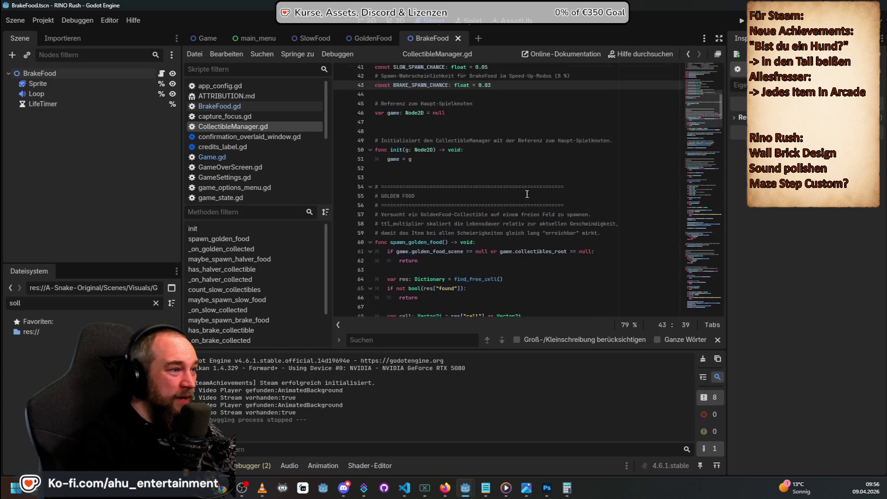
scroll(527, 194, up, 7)
scroll(535, 187, down, 9)
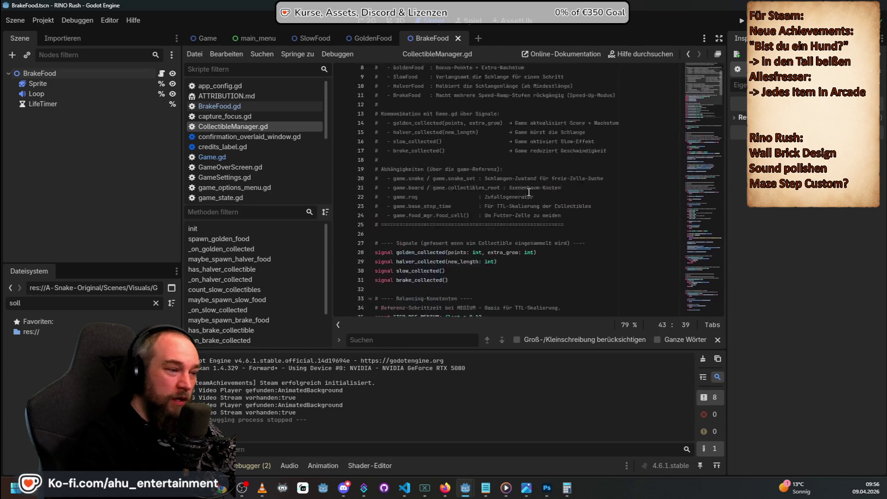
scroll(536, 189, up, 2)
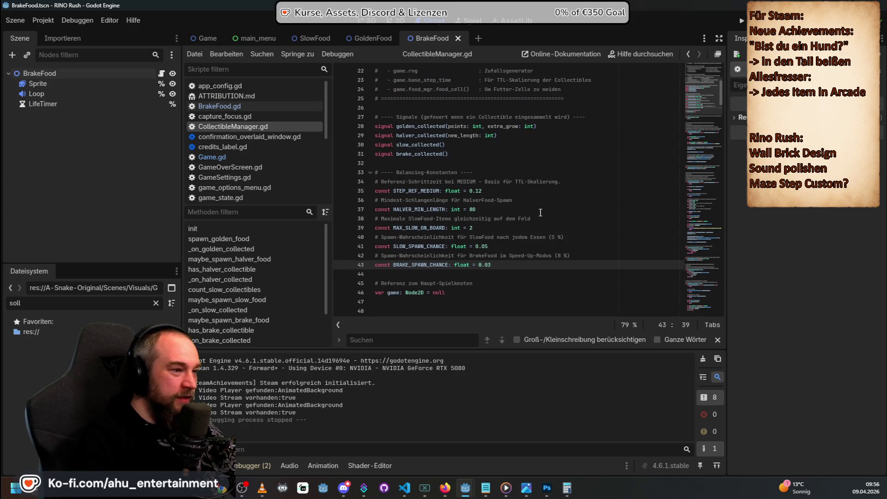
Step: Recheck both scripts once more, then search VS Code's files for 'coll'
key(alt+Tab)
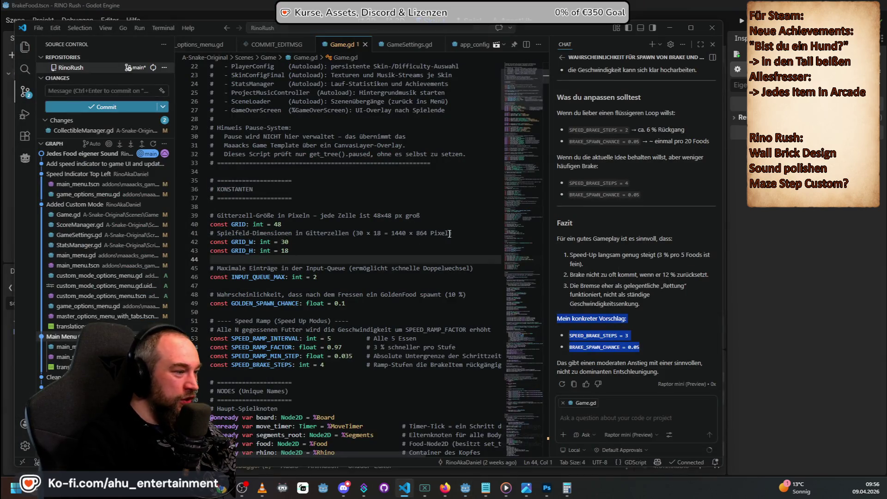
key(alt+Tab)
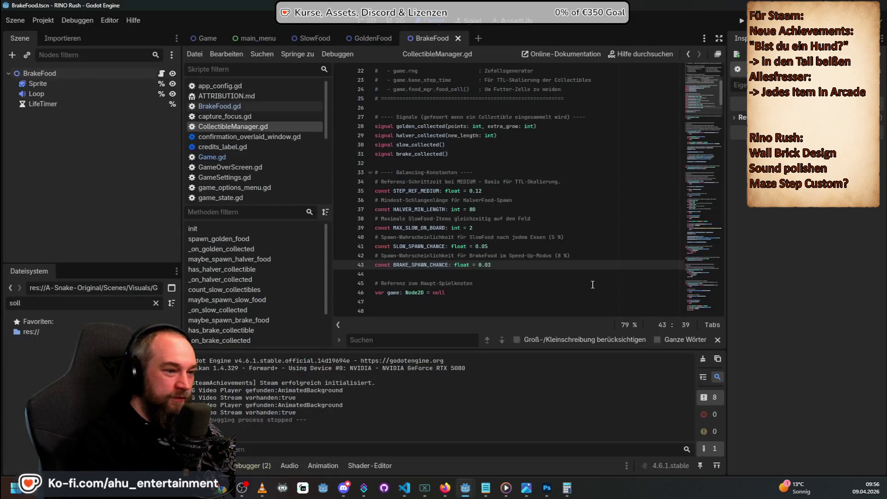
key(alt+Tab)
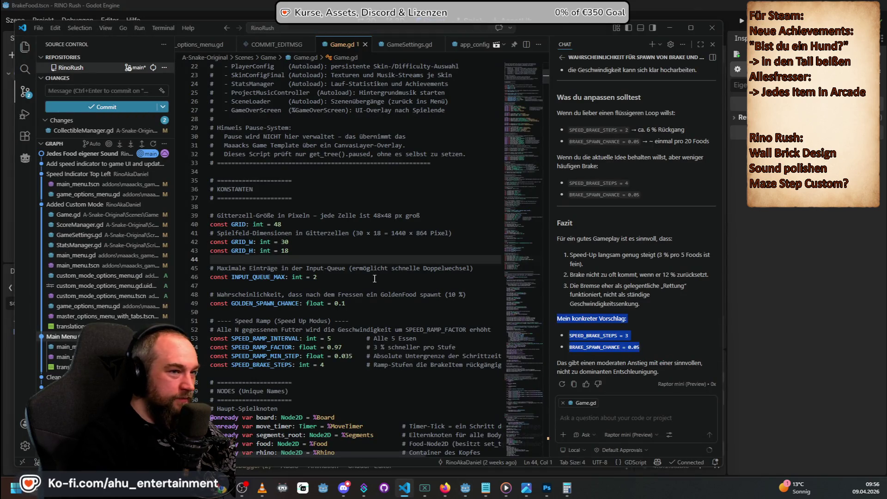
key(alt+Tab)
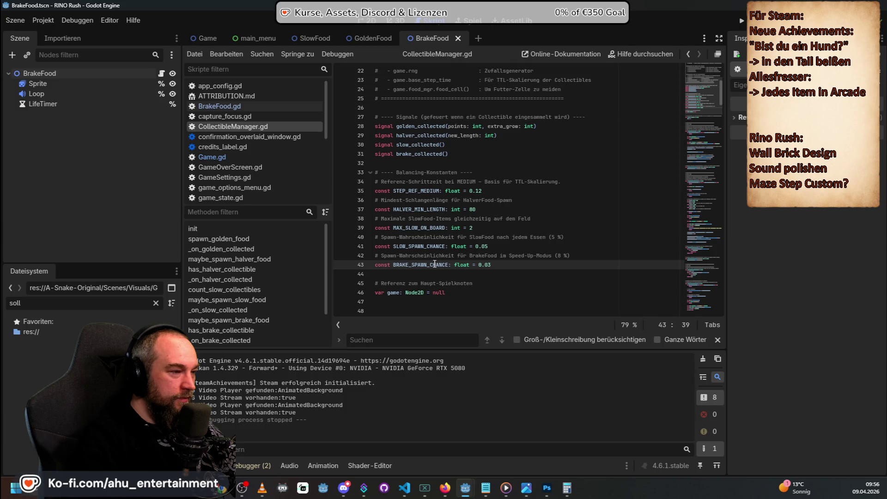
key(alt+Tab)
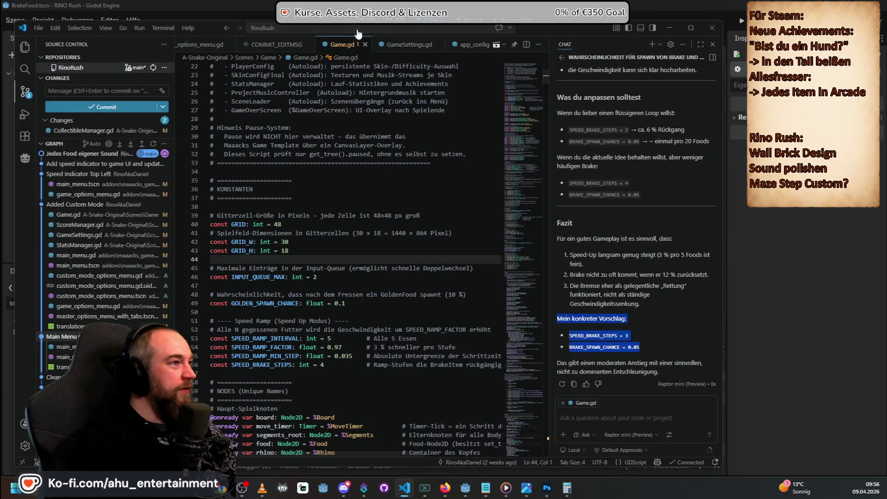
click(423, 30)
text(c)
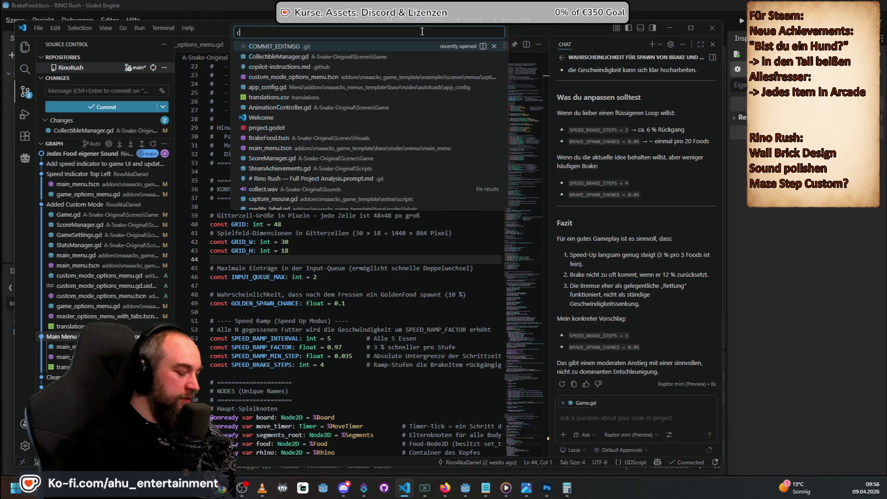
text(oll)
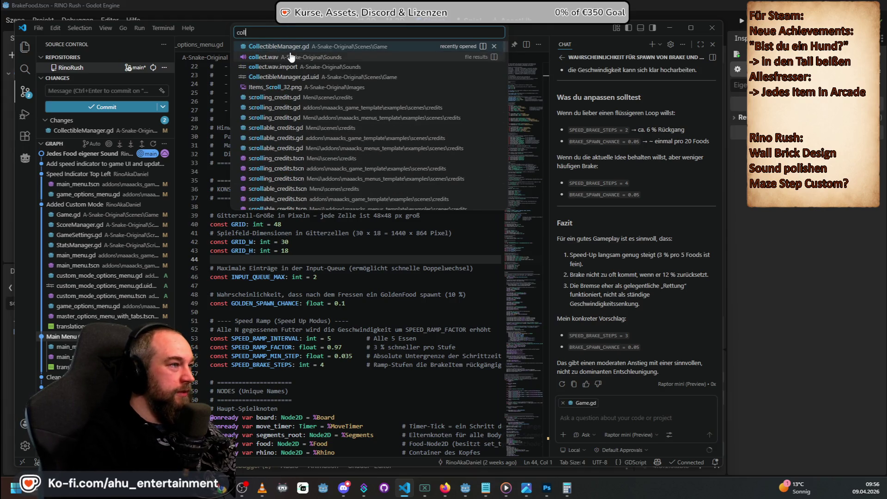
Step: Change BRAKE_SPAWN_CHANCE in CollectibleManager.gd from 0.03 to 0.05 and save
click(291, 51)
scroll(363, 317, down, 4)
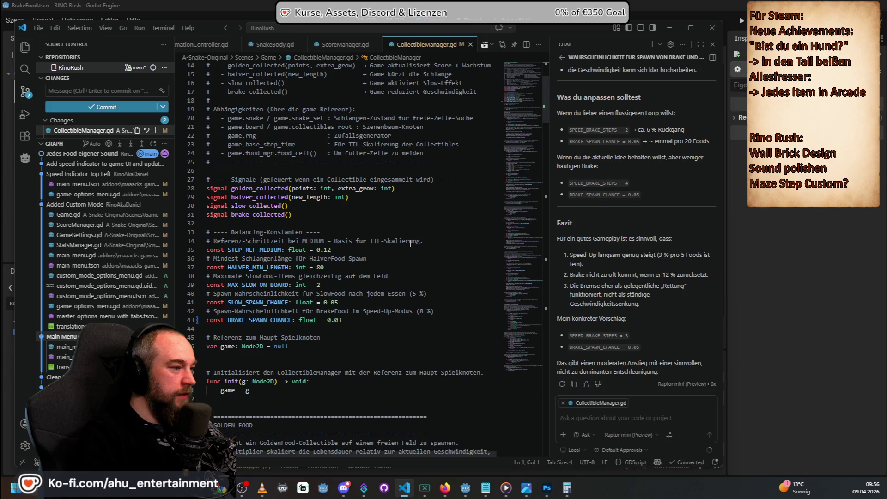
click(365, 319)
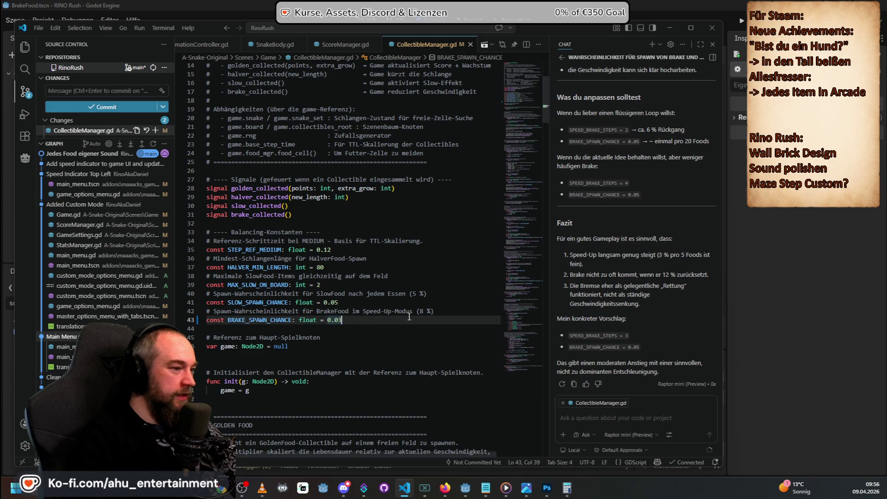
key(BackSpace)
text(5)
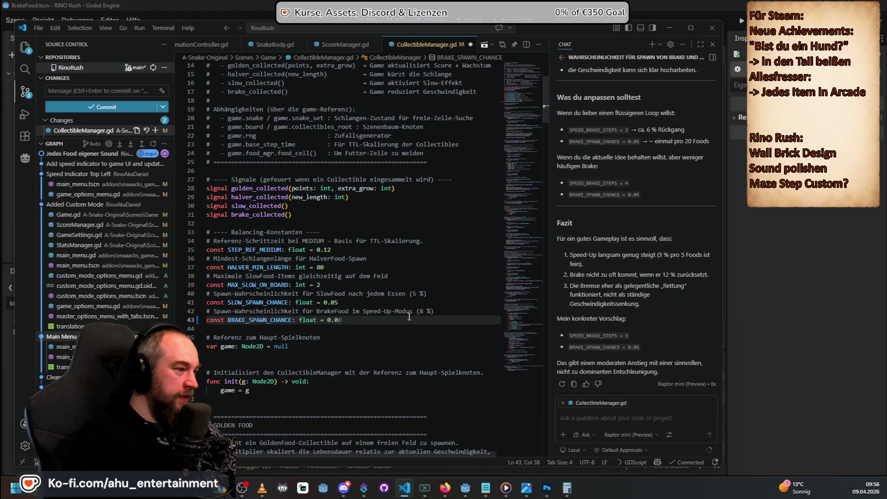
key(ctrl+s)
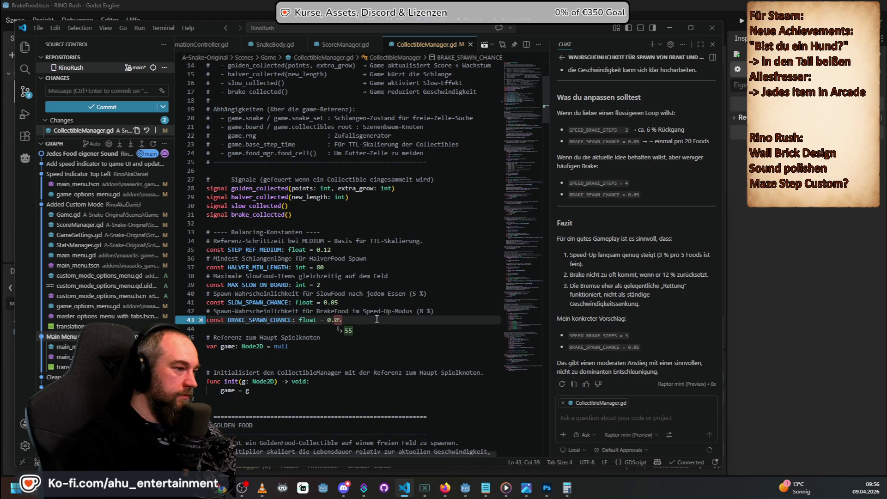
Step: Try the suggested 0.55 brake spawn chance, revert to 0.05, and move into the SlowFood comment
click(388, 302)
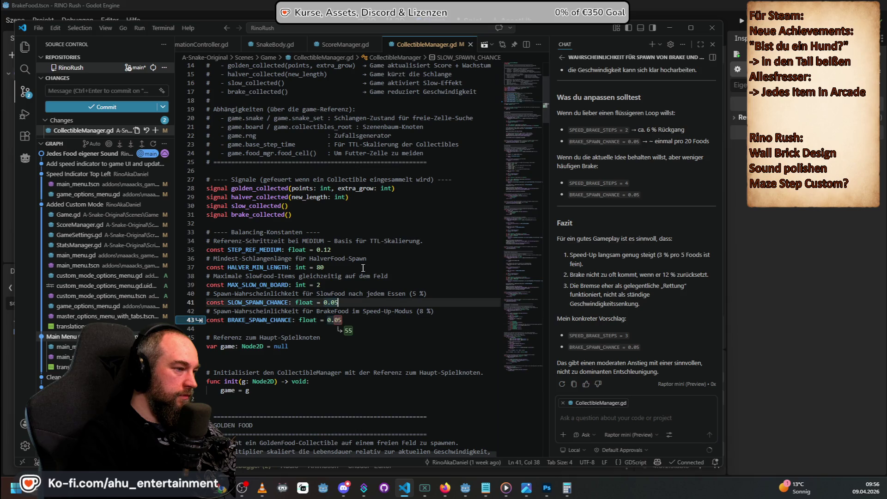
click(348, 334)
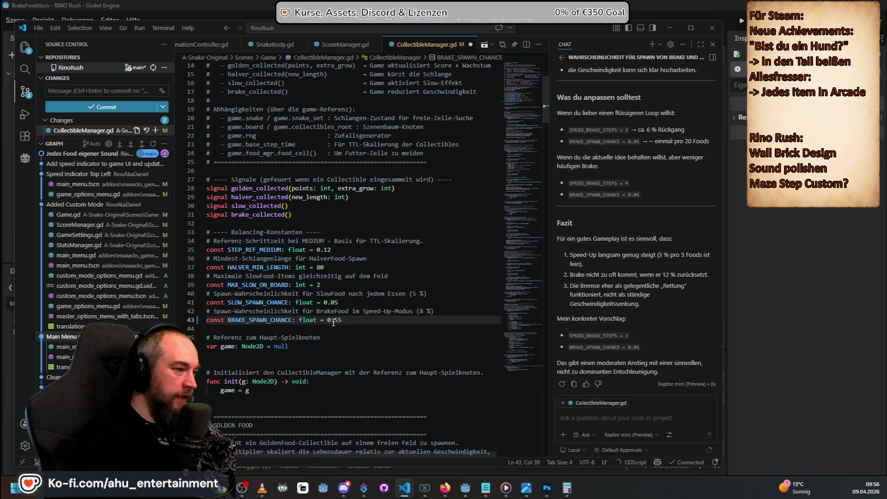
key(ctrl+z)
click(371, 293)
right_click(370, 293)
key(Escape)
click(396, 293)
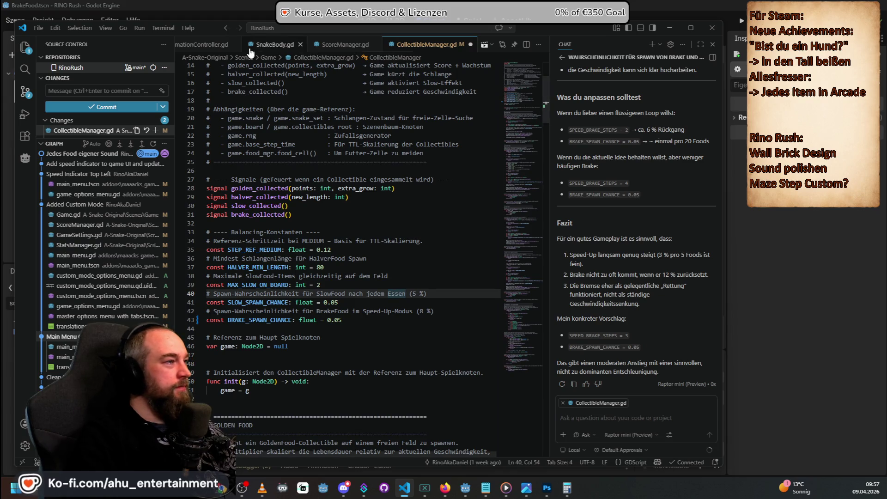
Step: Close the ScoreManager, SnakeBody, StatsManager, AnimationController and FoodManager script tabs
click(376, 45)
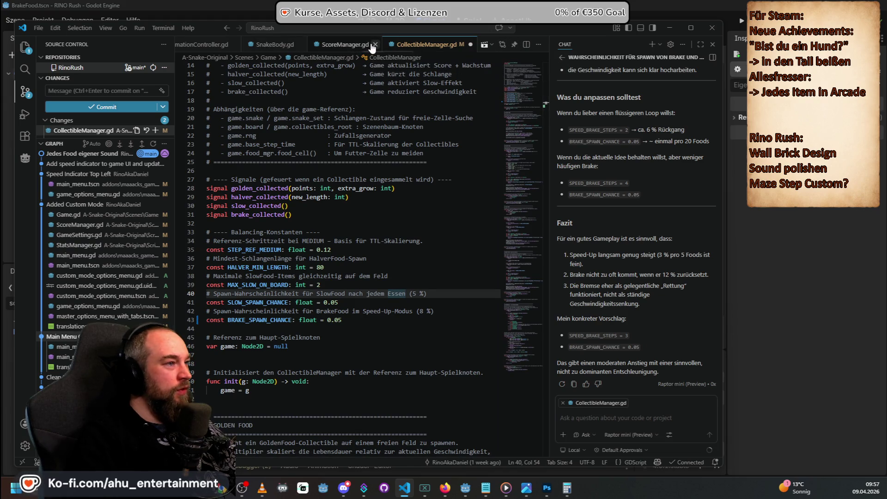
click(300, 44)
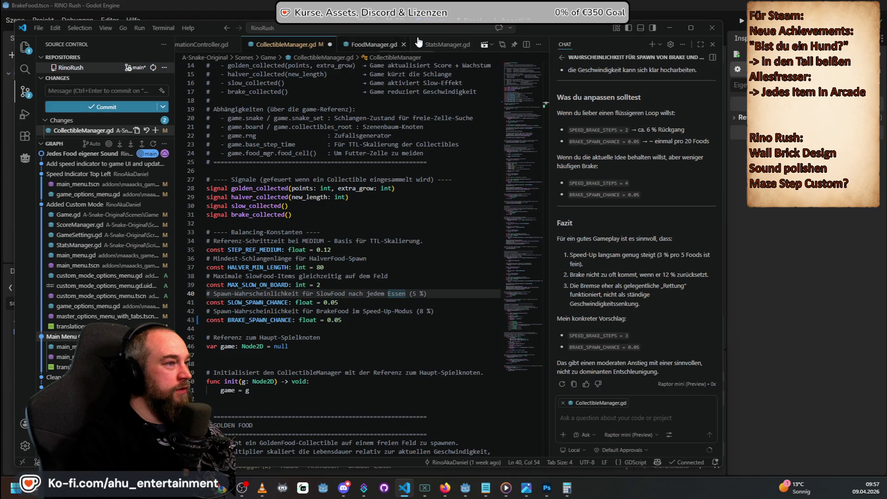
click(466, 45)
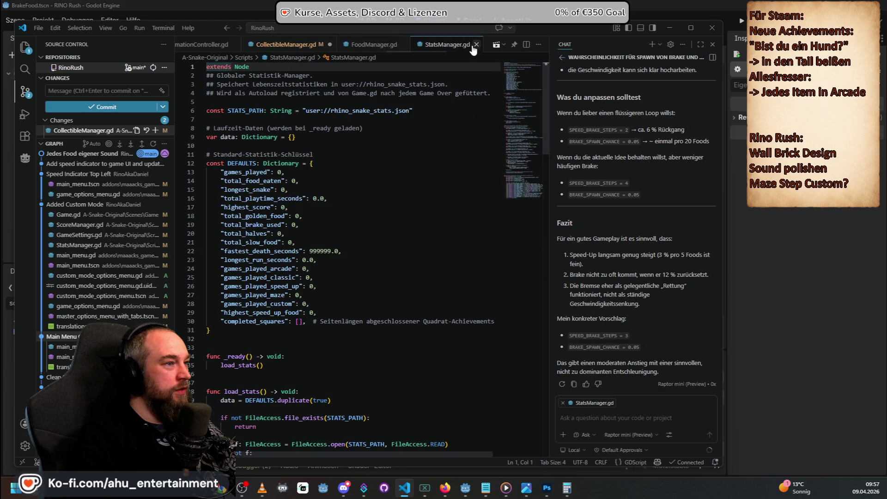
click(476, 44)
click(201, 43)
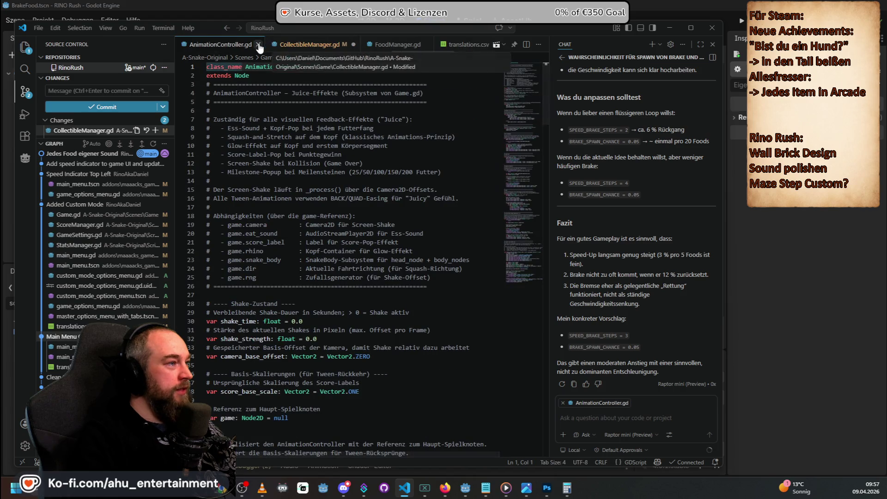
click(262, 44)
click(292, 46)
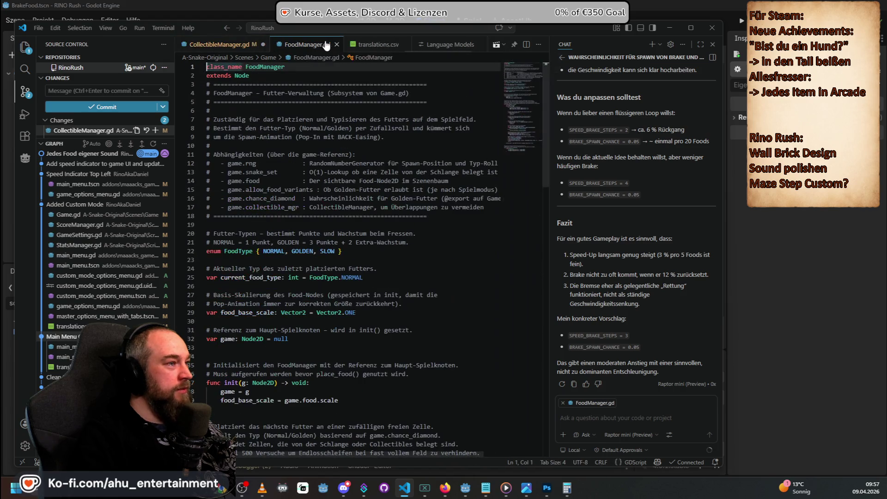
click(337, 44)
click(342, 44)
Step: Close a leftover tab and open then close the Language Models page
click(351, 45)
click(408, 45)
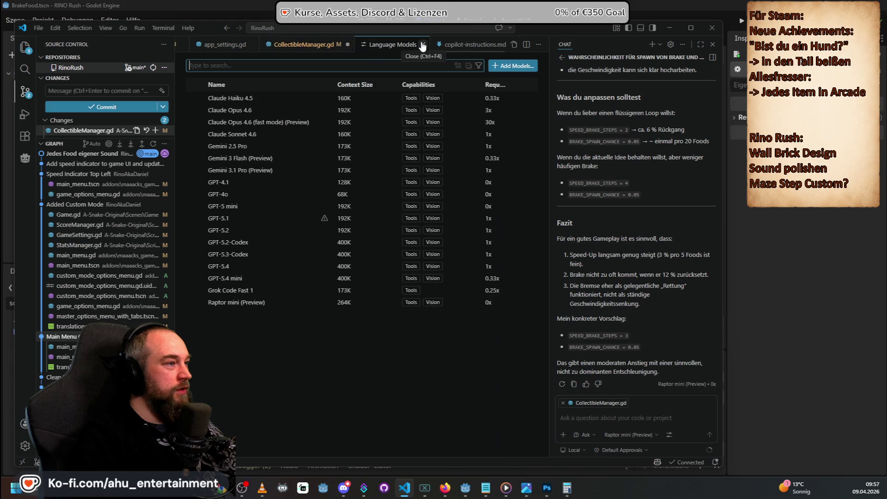
click(422, 45)
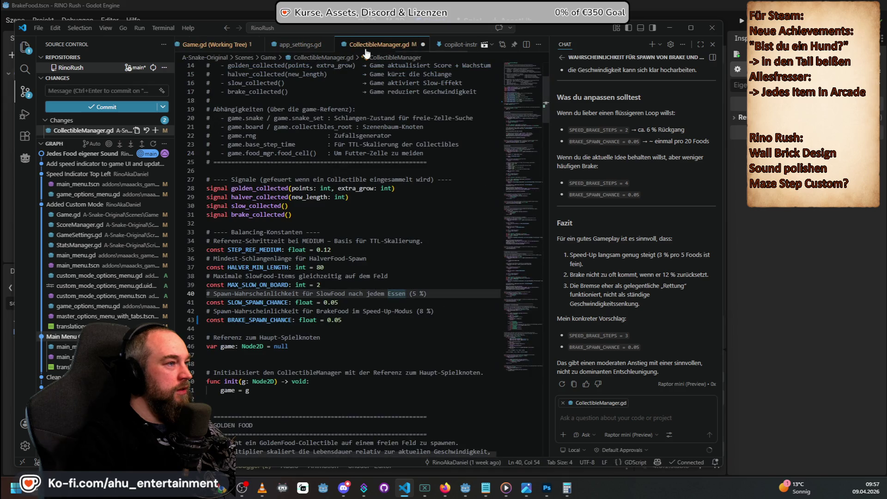
Step: Review the RunMode rule flags in Game.gd's working-tree view, then return to CollectibleManager.gd
click(220, 46)
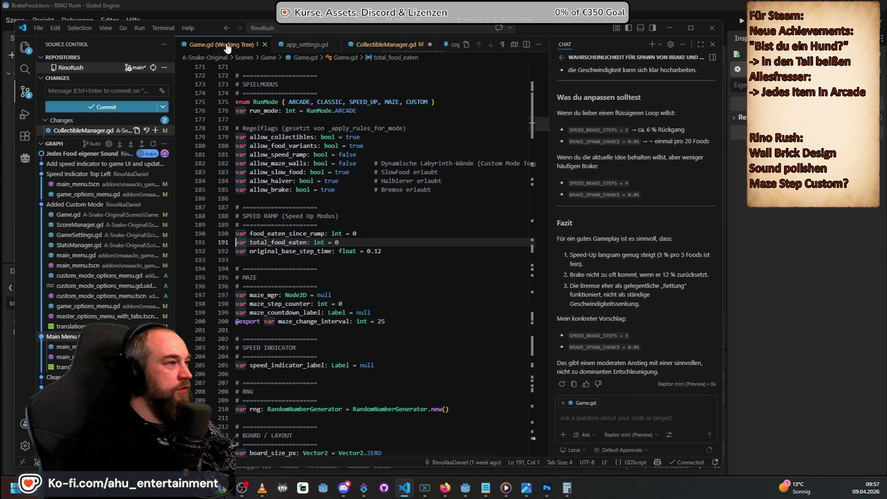
scroll(343, 231, up, 3)
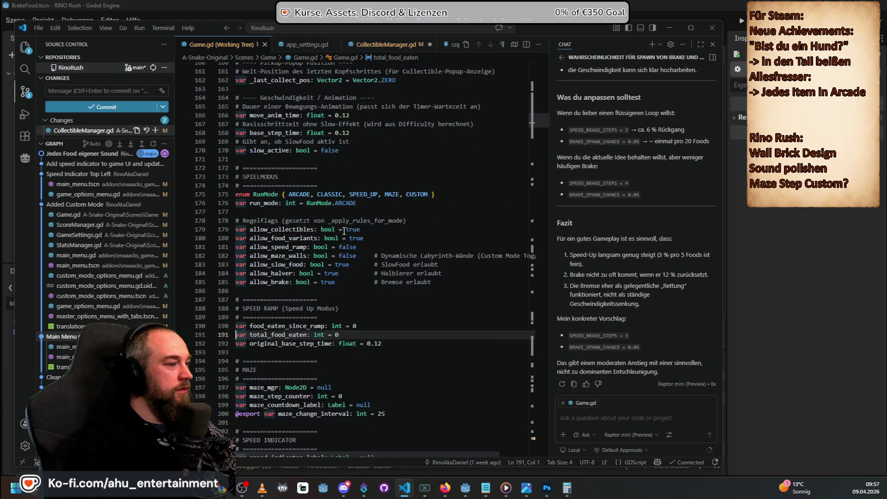
scroll(343, 231, down, 3)
scroll(382, 336, up, 15)
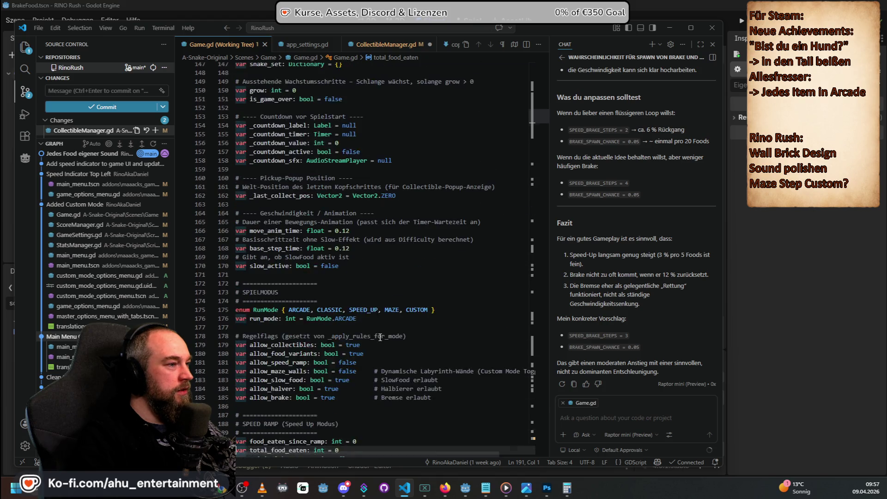
scroll(382, 337, up, 5)
scroll(398, 265, down, 5)
scroll(398, 265, down, 15)
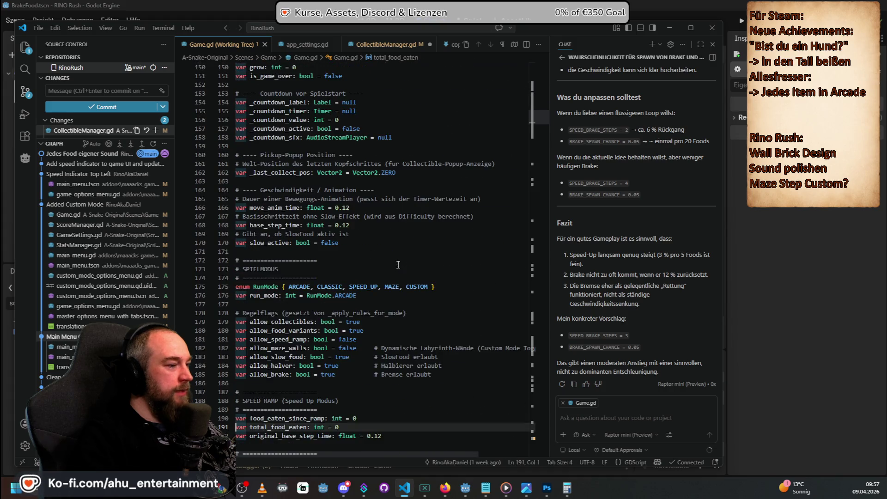
scroll(397, 265, down, 7)
scroll(398, 265, up, 8)
click(265, 44)
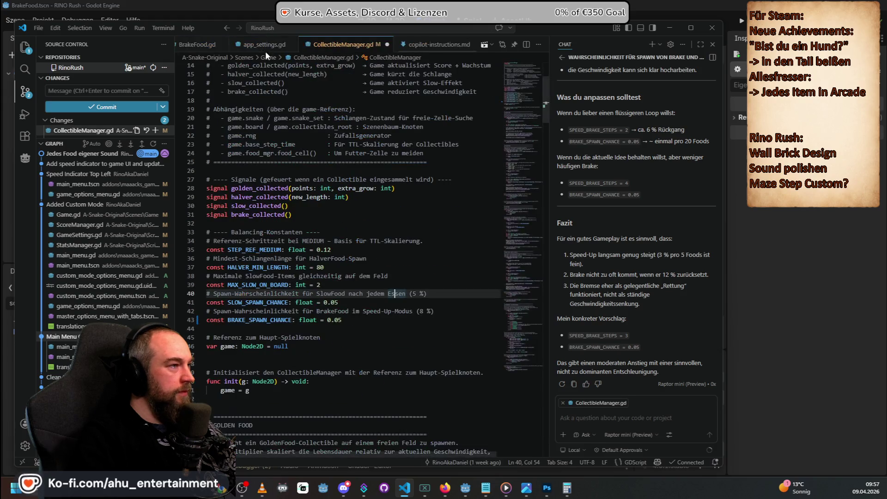
Step: Close the BrakeFood, SteamAchievements, GameSettings, commit-message, Game.gd diff and Welcome tabs
click(266, 47)
click(291, 46)
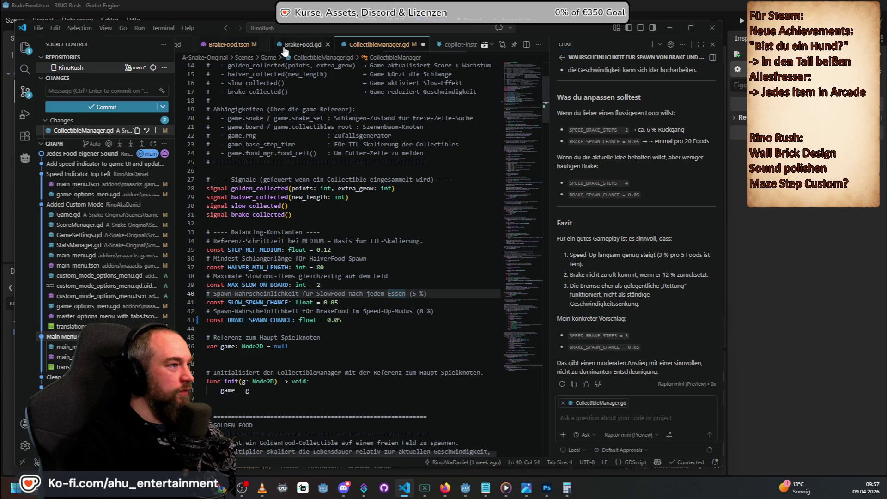
click(328, 44)
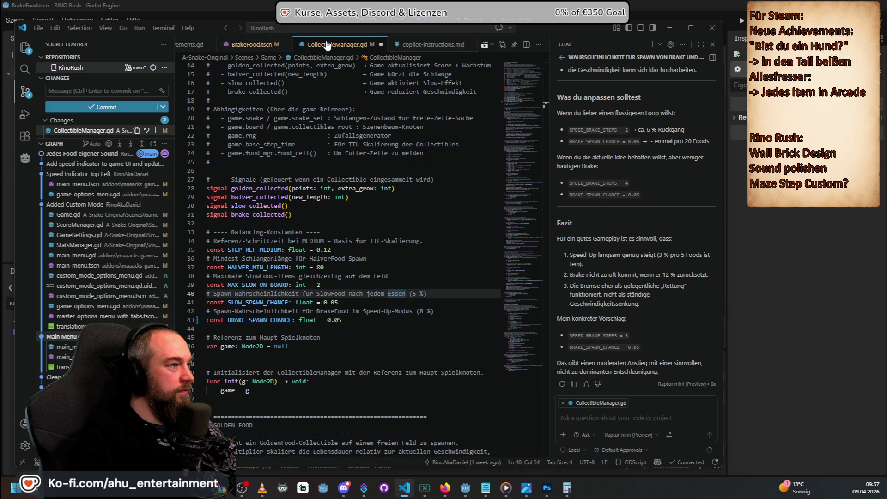
click(286, 45)
click(286, 45)
click(209, 46)
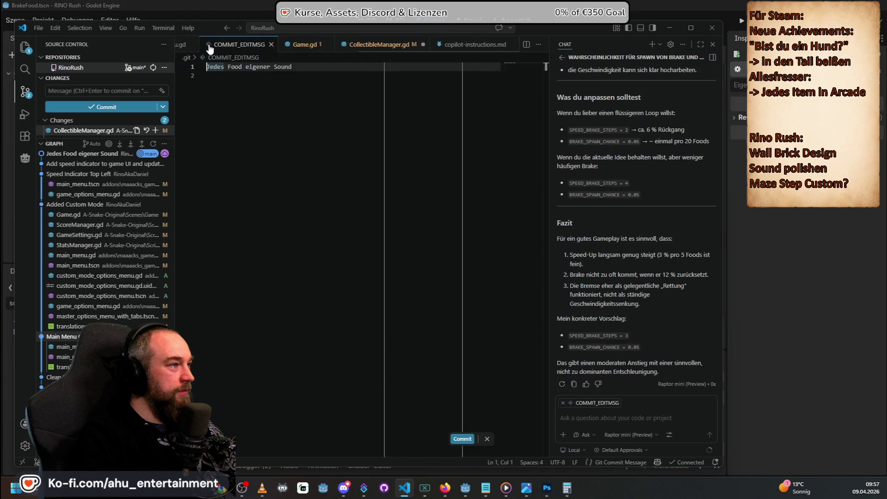
click(271, 45)
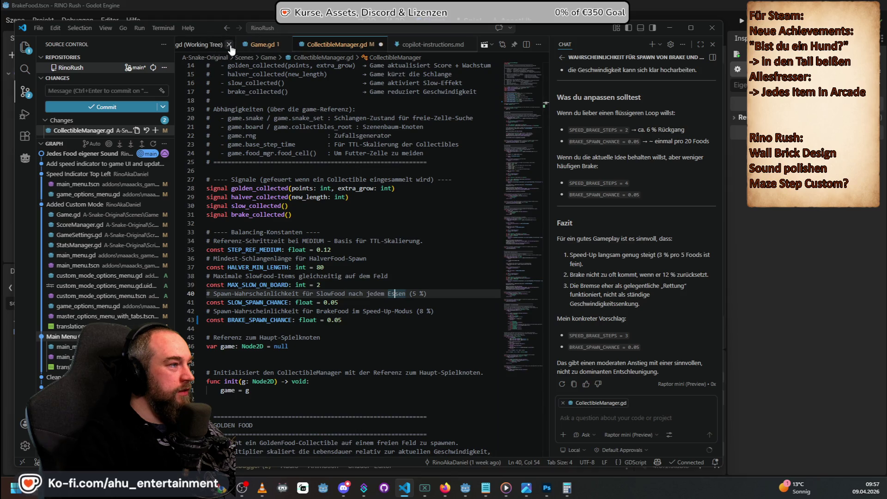
click(229, 44)
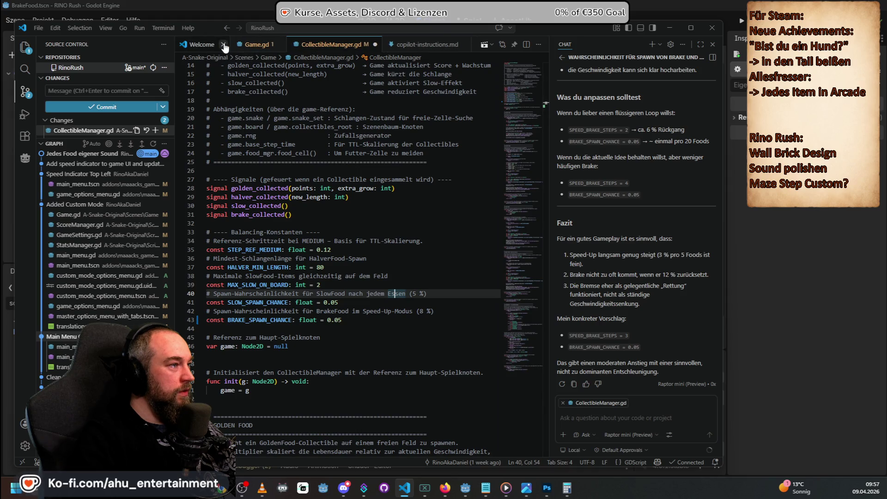
click(224, 44)
Step: Change SPEED_BRAKE_STEPS in Game.gd from 4 to 3, save, and return to Godot
click(204, 45)
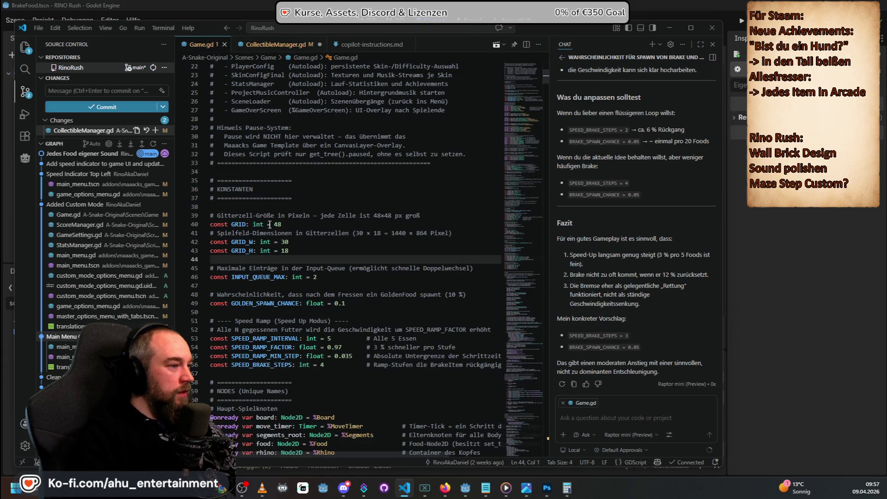
click(332, 366)
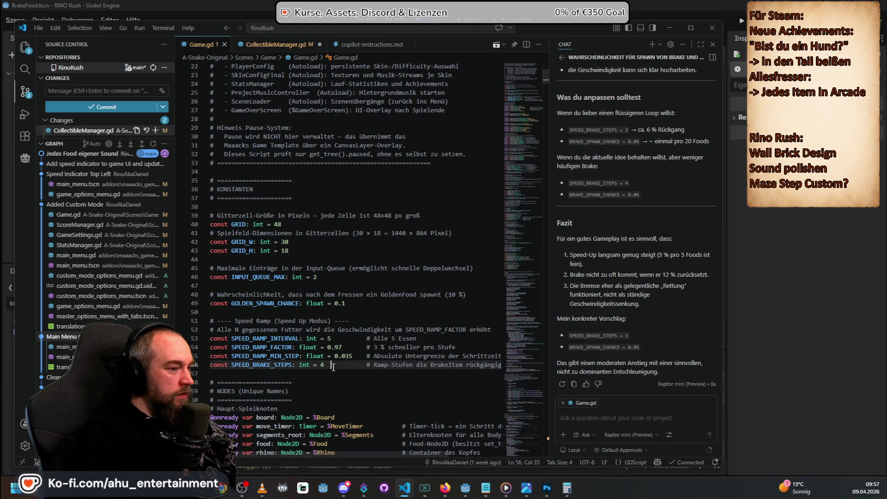
text(3)
key(ctrl+s)
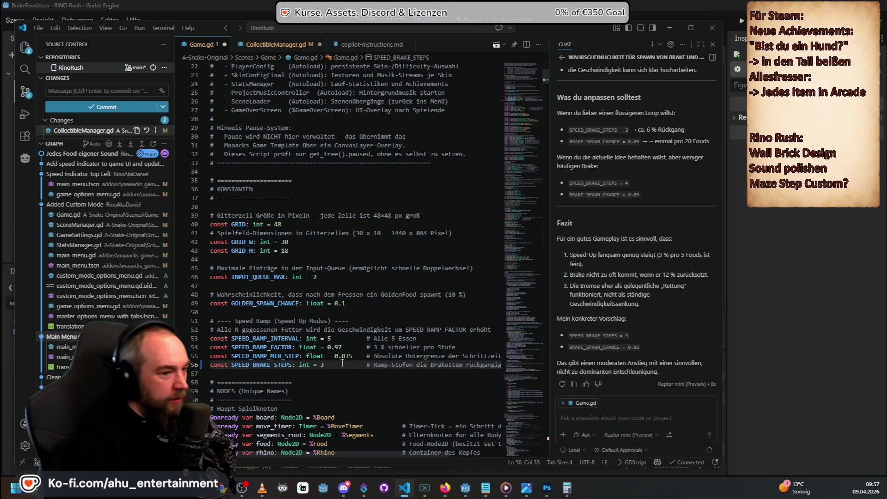
click(466, 5)
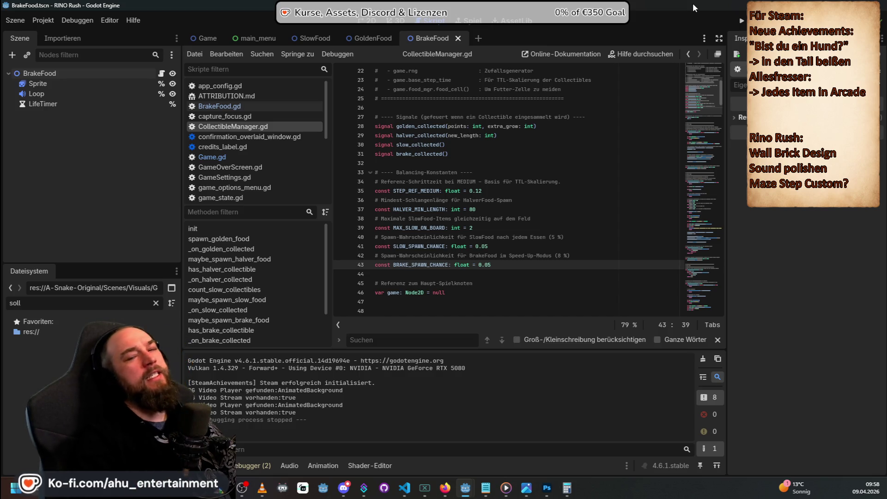
Step: In the main_menu scene, add eight mushroom frames from the sprite sheet to BrakeKey's SpriteFrames
click(364, 23)
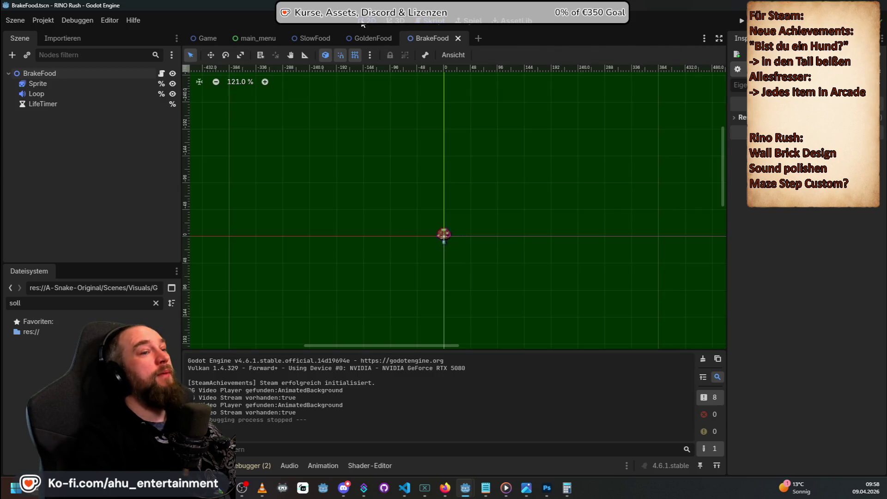
click(269, 38)
scroll(163, 160, down, 20)
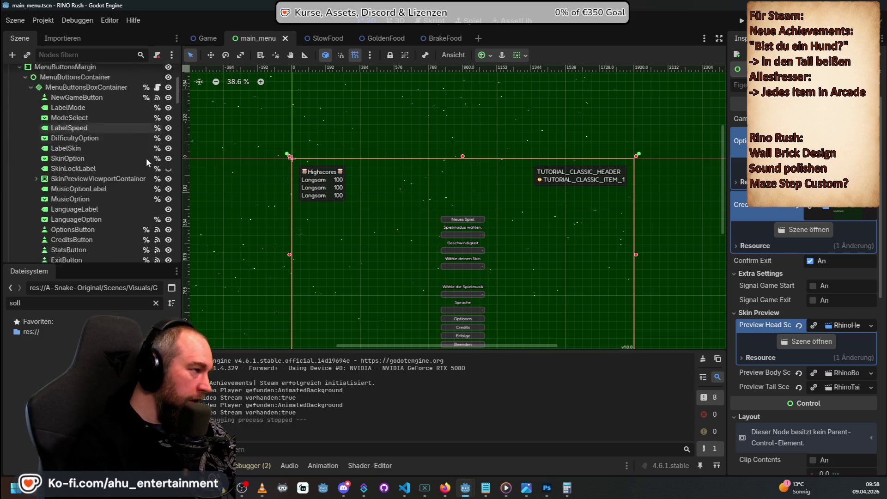
scroll(157, 166, down, 10)
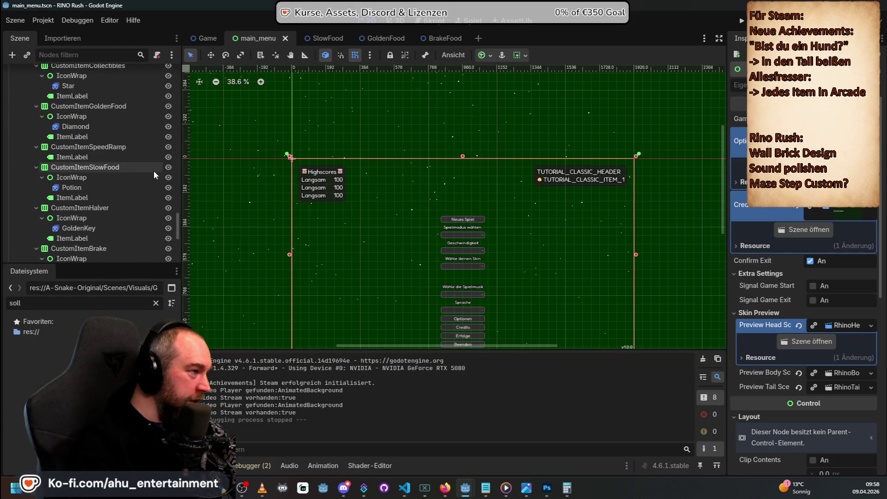
scroll(138, 232, up, 10)
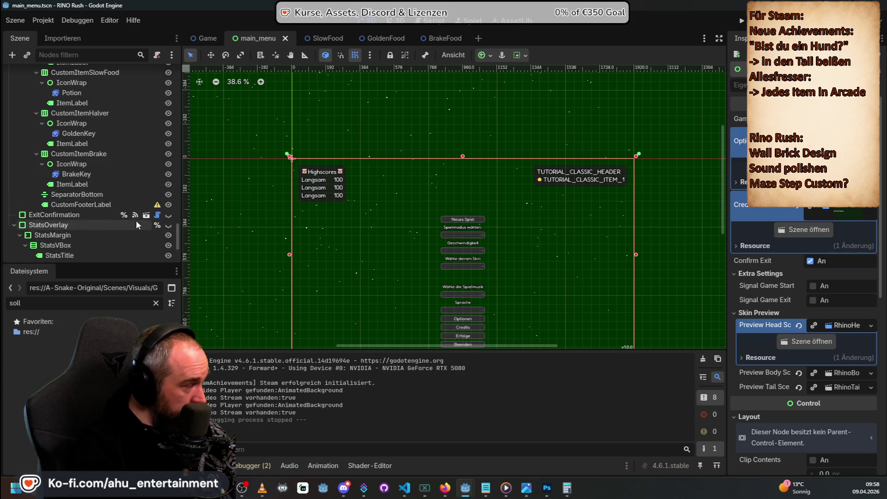
drag(361, 234, 561, 234)
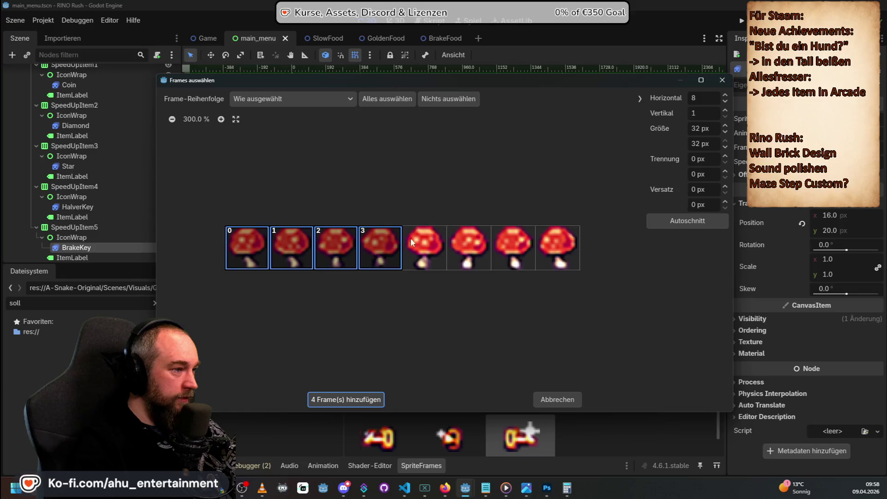
click(357, 399)
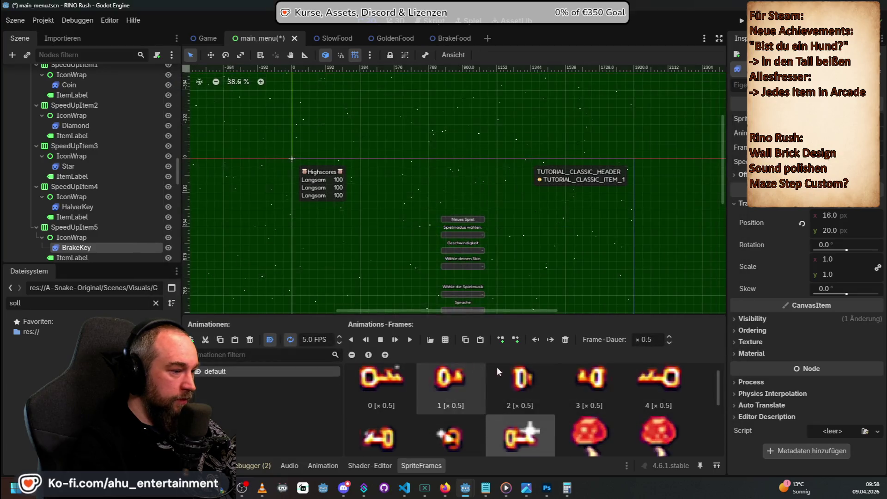
Step: Delete the three key frames from BrakeKey's animation and lower its speed from 11 to 10 FPS
scroll(390, 371, up, 2)
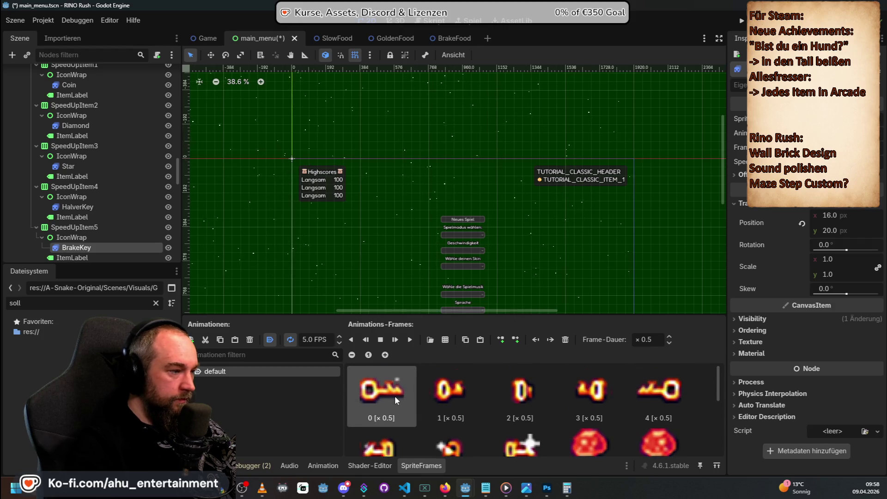
key(Delete)
key(Delete)
key(Delete)
key(Delete)
key(Delete)
key(Delete)
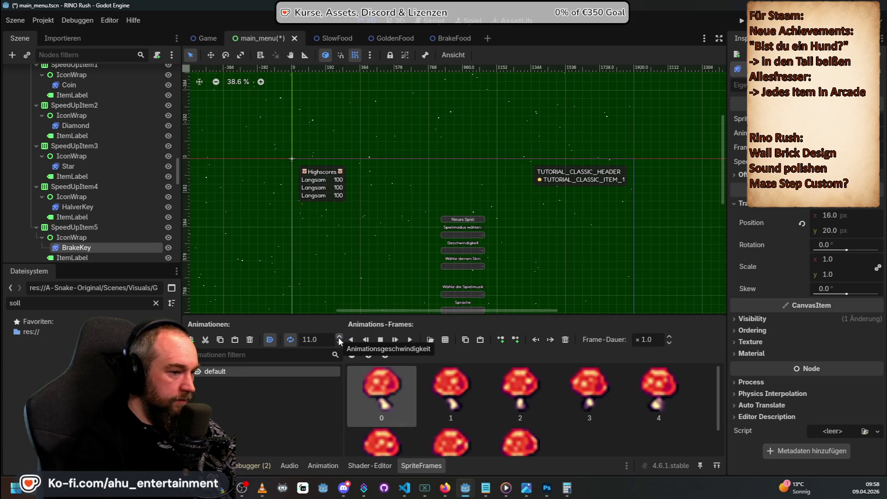
click(339, 343)
scroll(126, 195, up, 5)
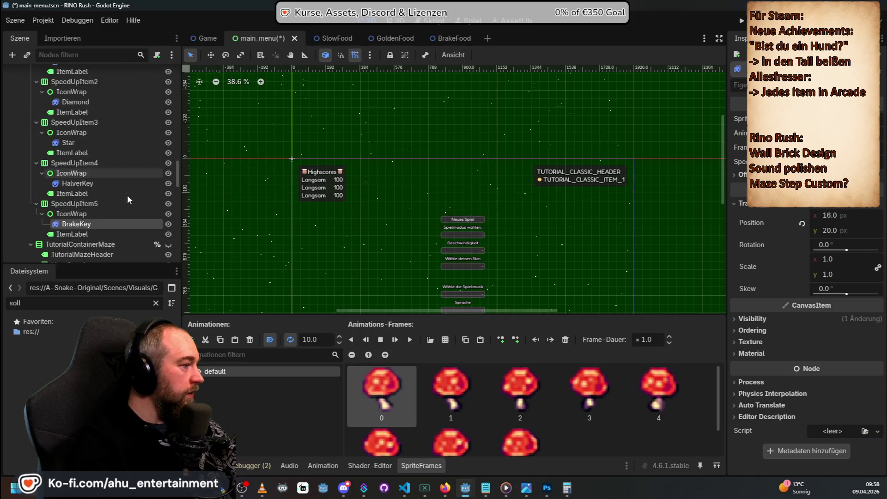
scroll(73, 174, down, 10)
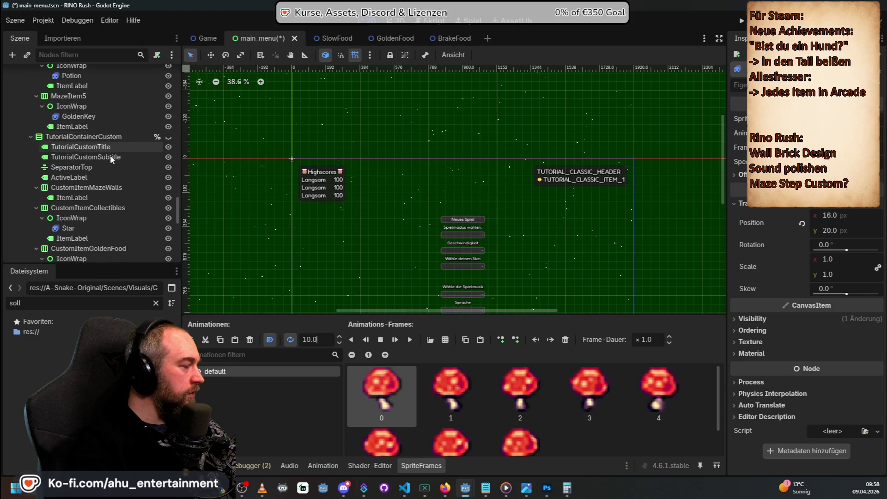
scroll(107, 164, down, 6)
scroll(108, 170, down, 4)
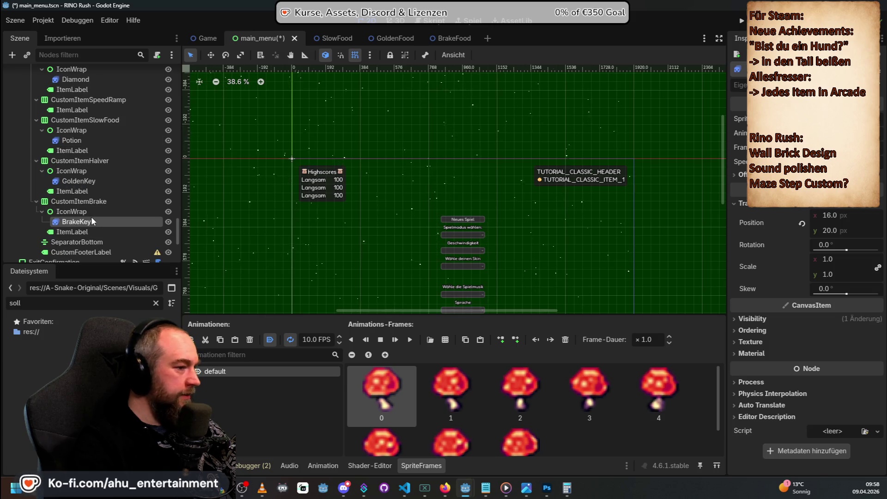
click(87, 220)
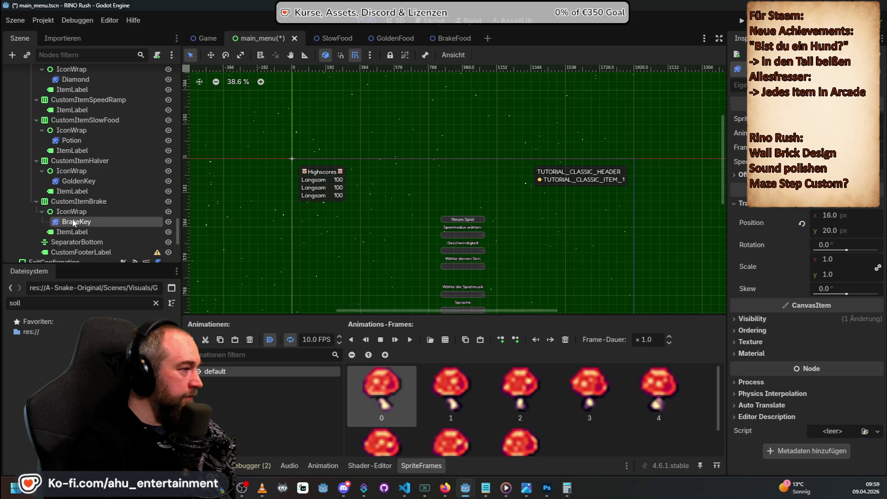
Step: Confirm the BrakeKey name and inspect the BrakeKey, GoldenKey, Potion and Diamond icon animations
key(Return)
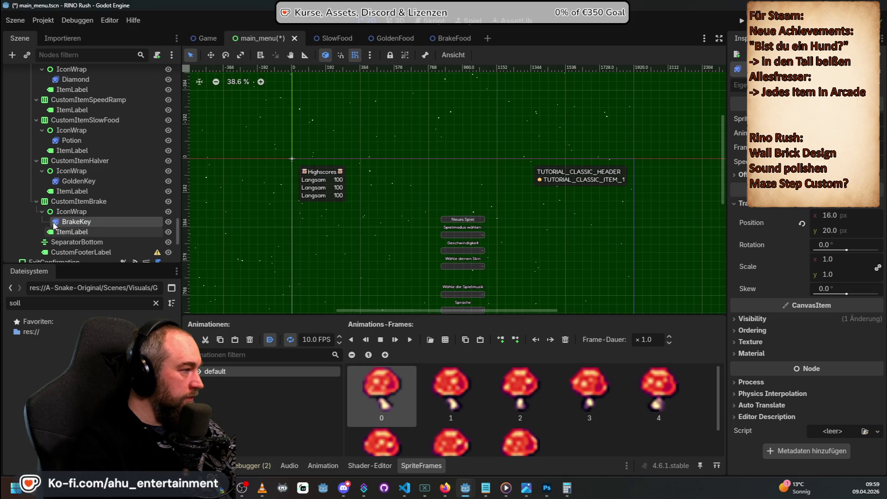
double_click(57, 223)
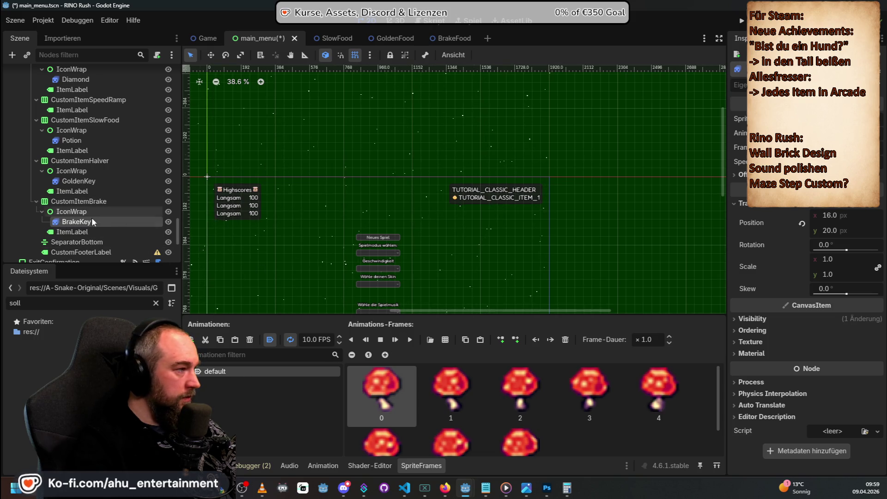
click(80, 183)
click(67, 140)
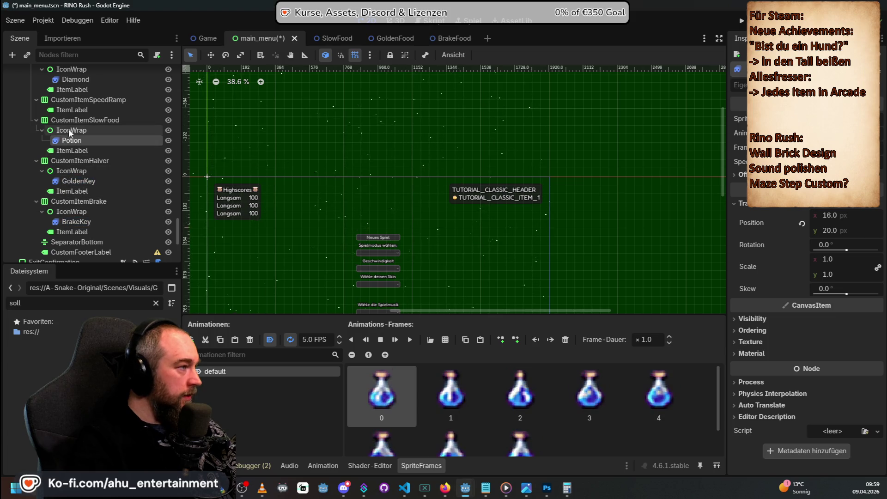
click(72, 182)
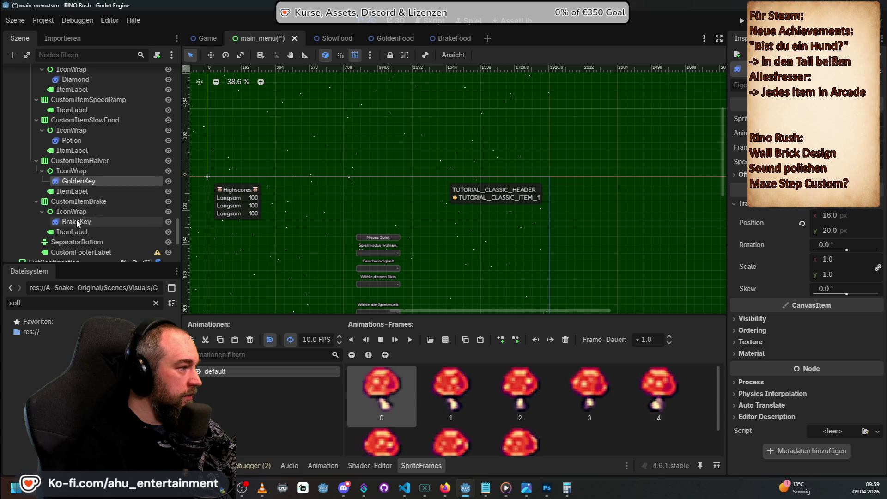
double_click(87, 181)
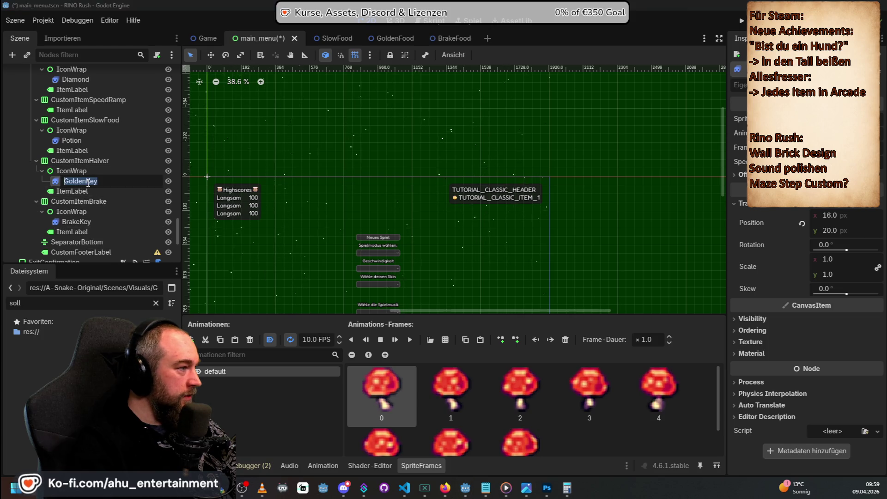
double_click(74, 79)
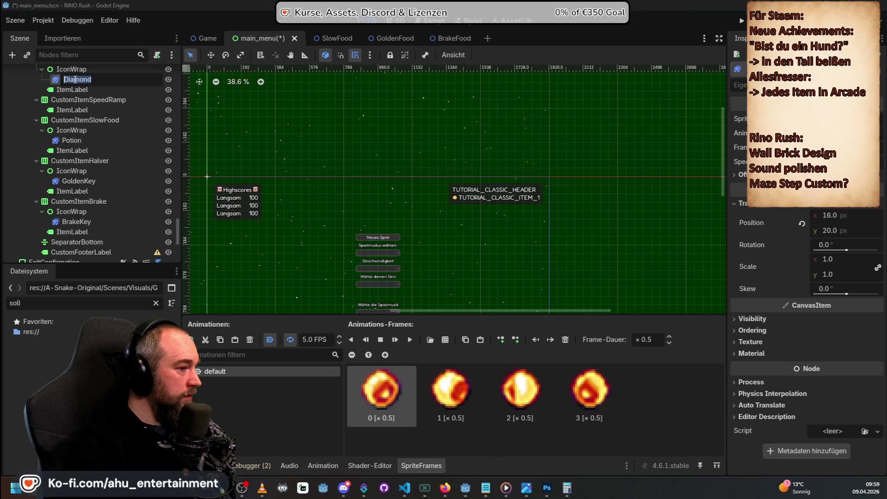
click(68, 224)
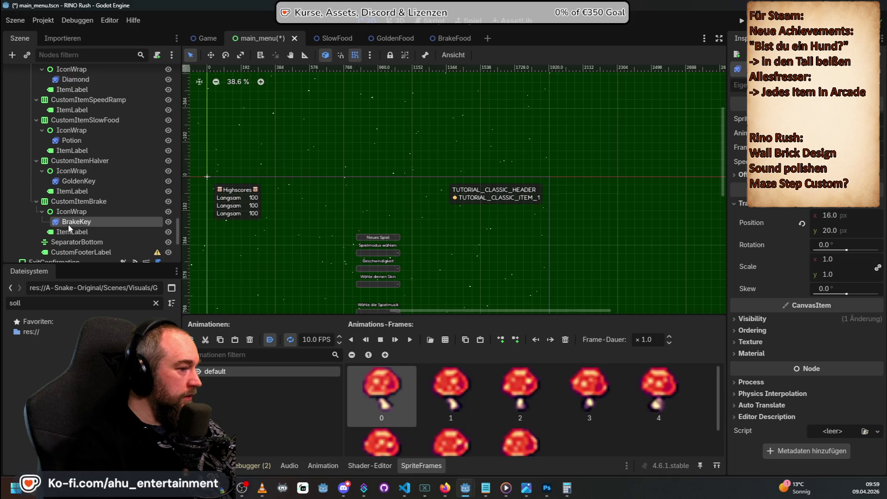
click(79, 174)
double_click(79, 180)
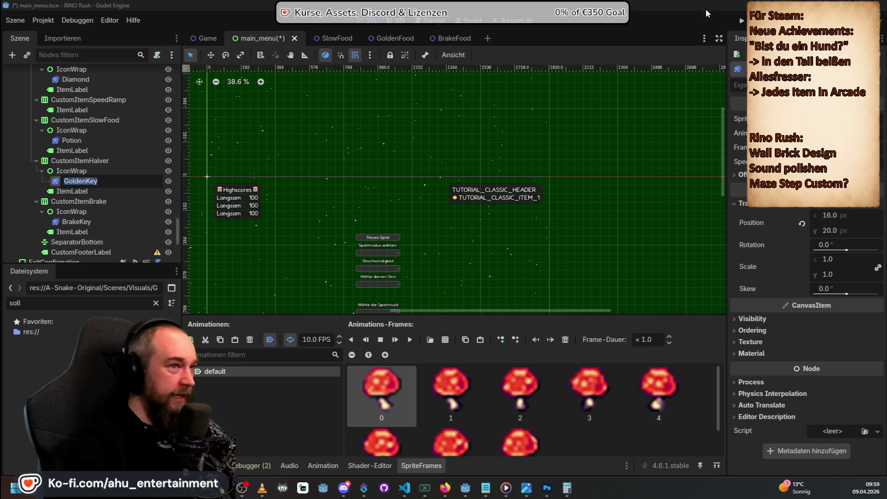
Step: Save main_menu.tscn and launch the game
key(Return)
key(ctrl+s)
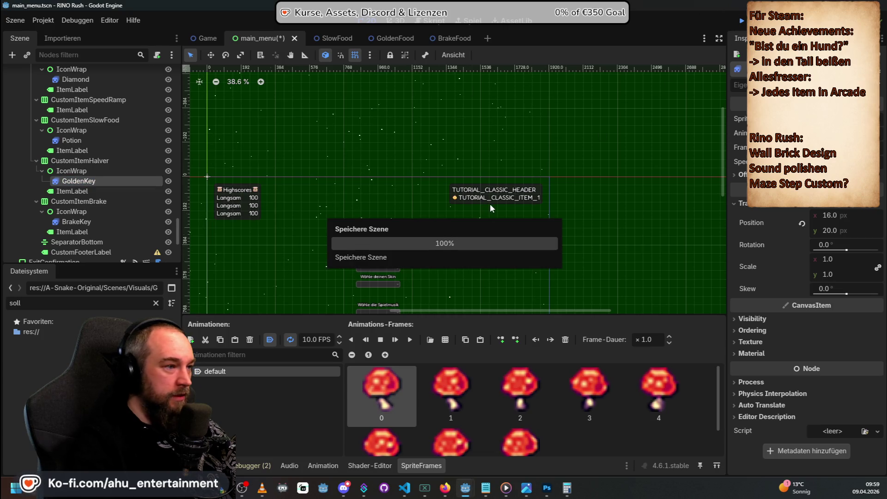
key(F5)
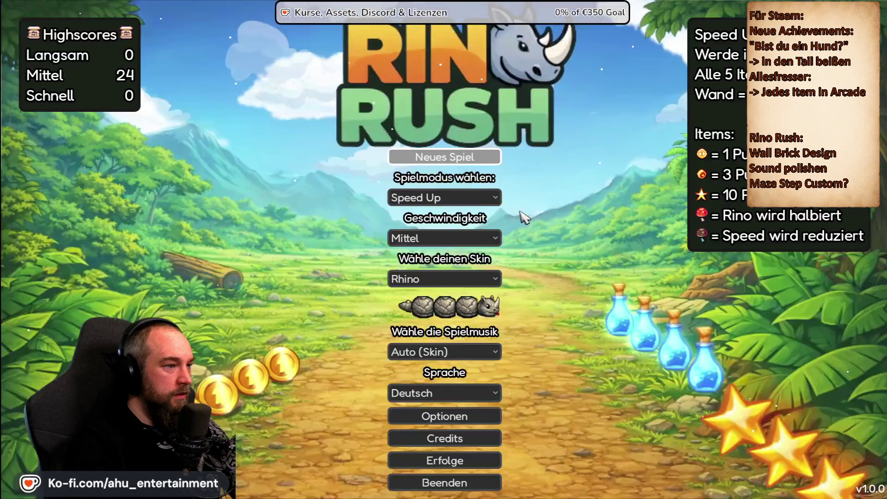
Step: Start a new game, pause, return via Zum Hauptmenü, then stop the running game
key(Return)
key(Escape)
key(Down)
key(Down)
key(Down)
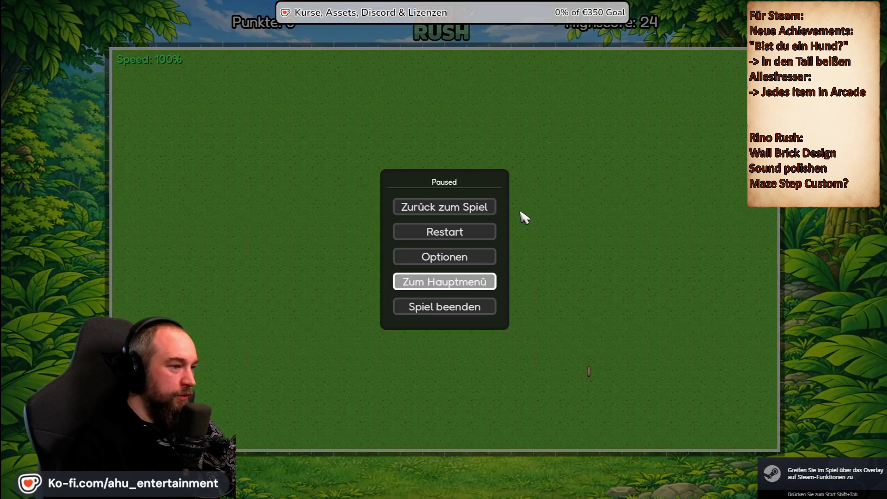
key(Return)
key(Return)
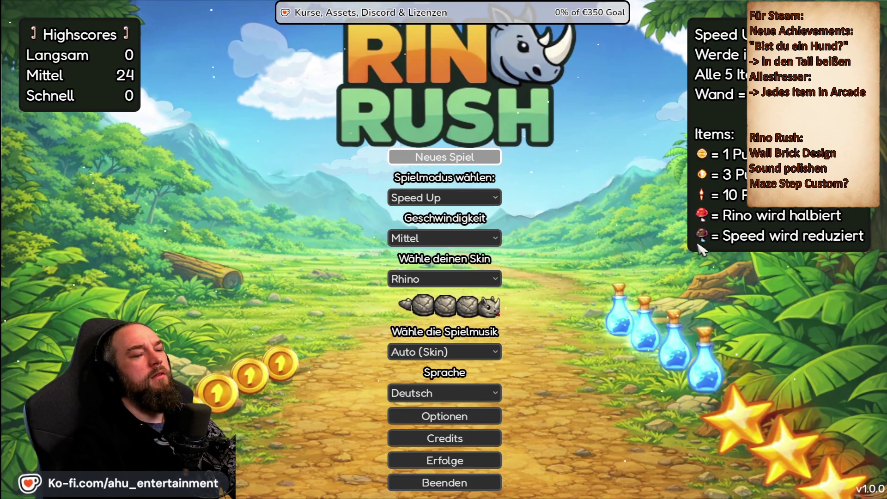
key(F8)
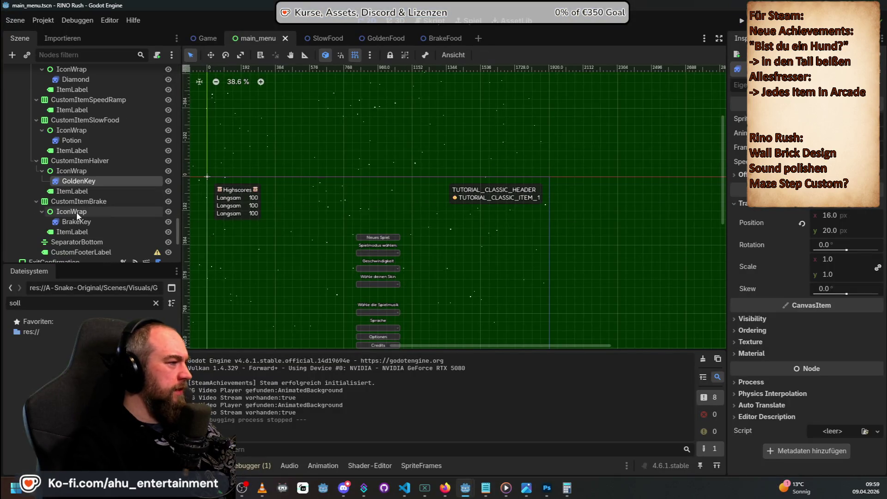
Step: Inspect the BrakeKey, Potion and GoldenKey icon animation frames in the Scene tree
click(78, 220)
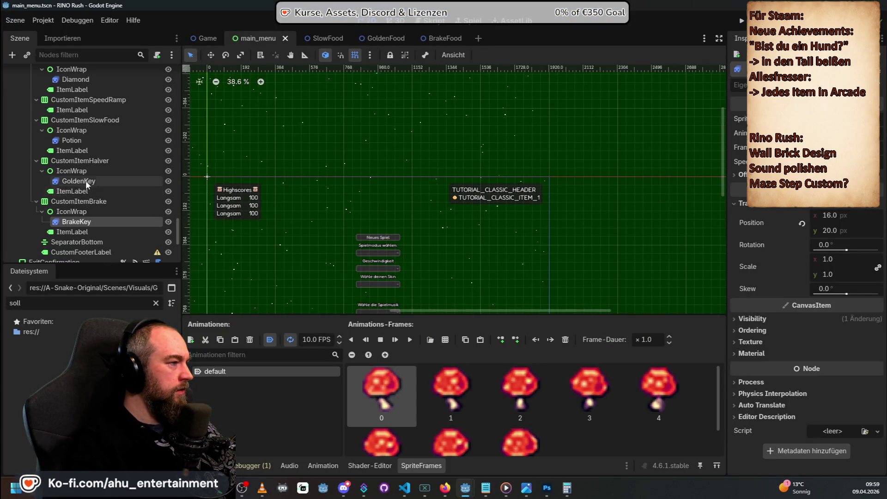
click(90, 138)
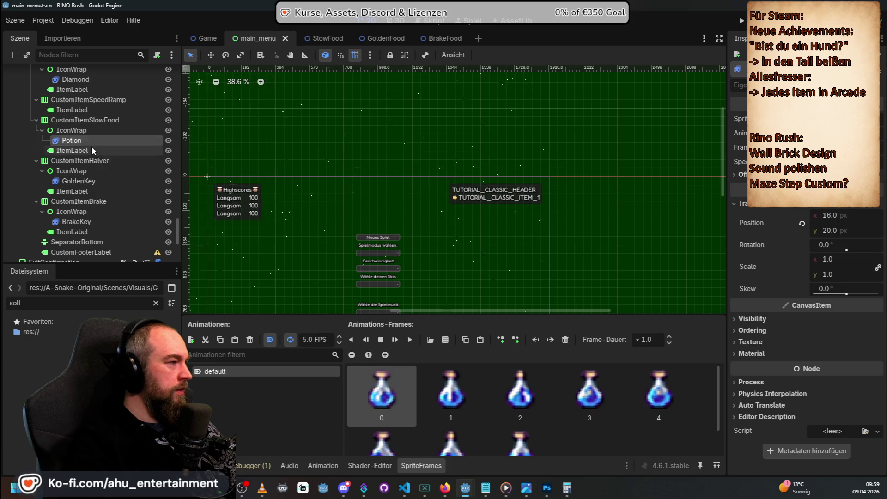
scroll(92, 146, up, 3)
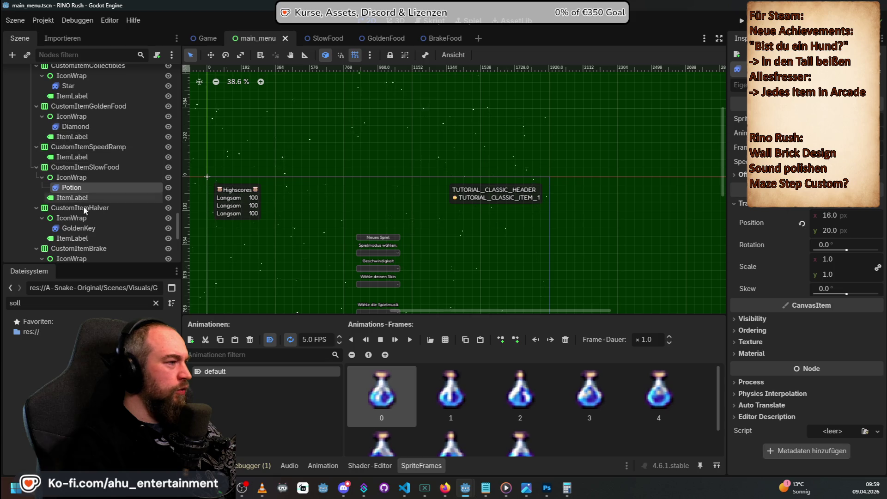
scroll(83, 205, down, 2)
click(74, 218)
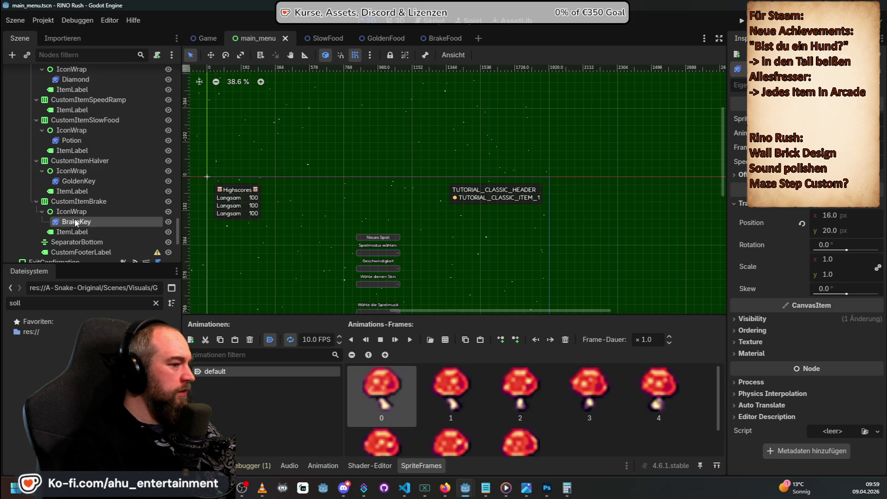
click(78, 182)
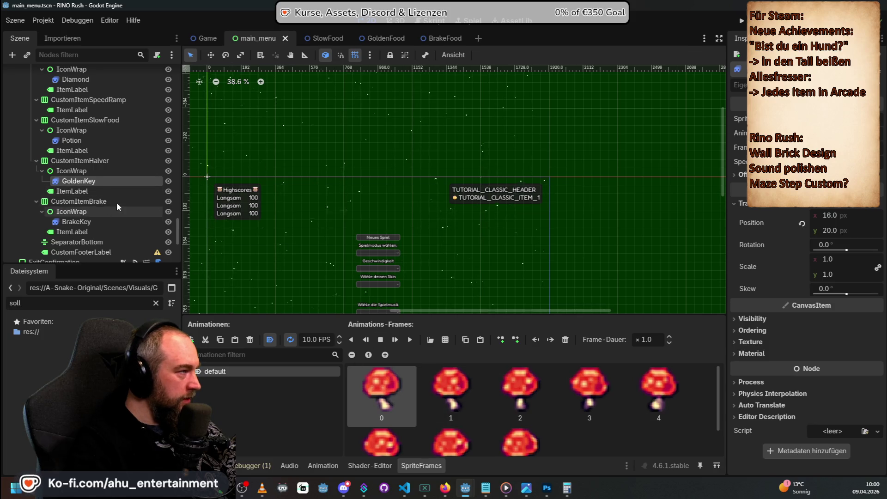
scroll(118, 202, up, 5)
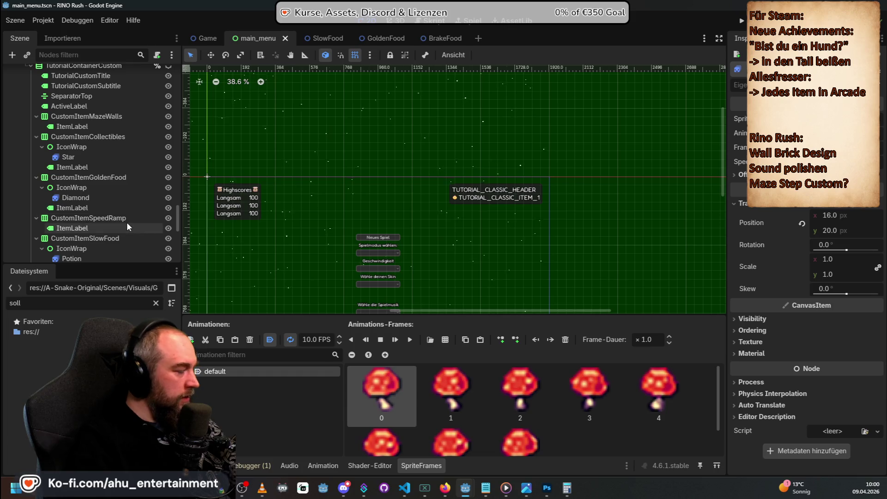
scroll(126, 222, down, 4)
scroll(128, 221, down, 3)
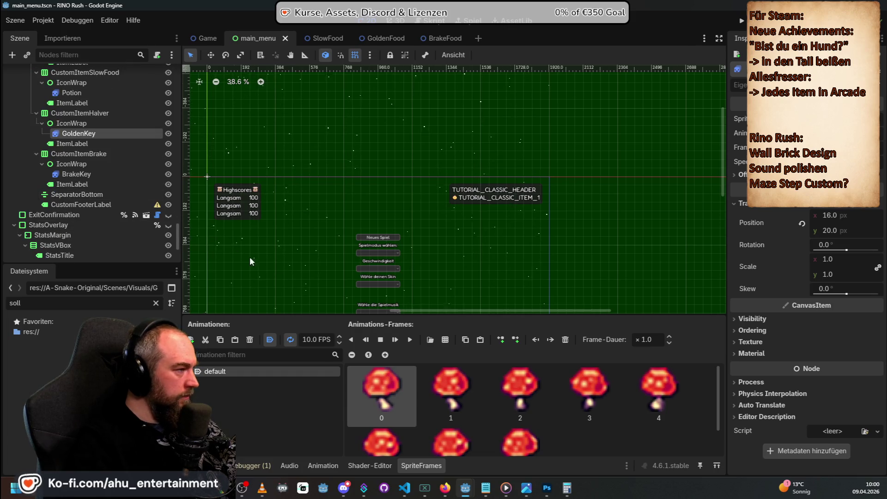
Step: Check BrakeKey's visibility properties, then delete a brake frame from GoldenKey's animation
click(84, 176)
click(732, 319)
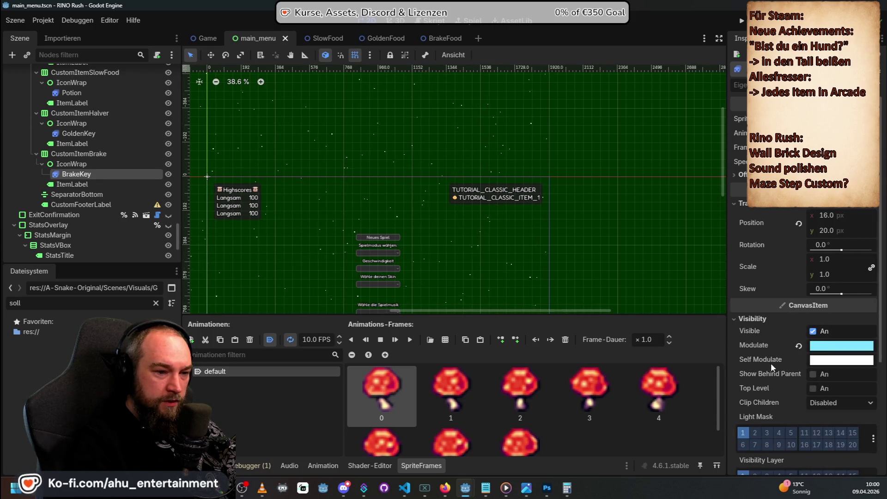
scroll(770, 365, down, 3)
scroll(783, 383, up, 3)
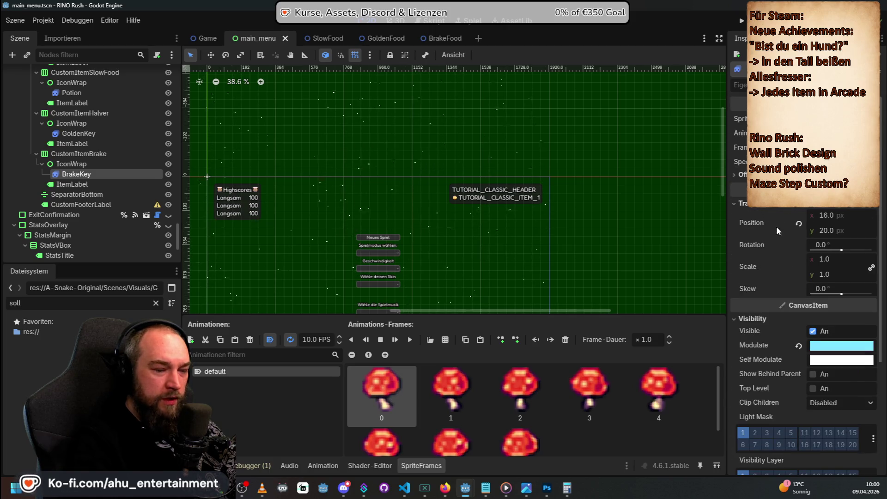
scroll(778, 231, down, 3)
scroll(800, 388, up, 3)
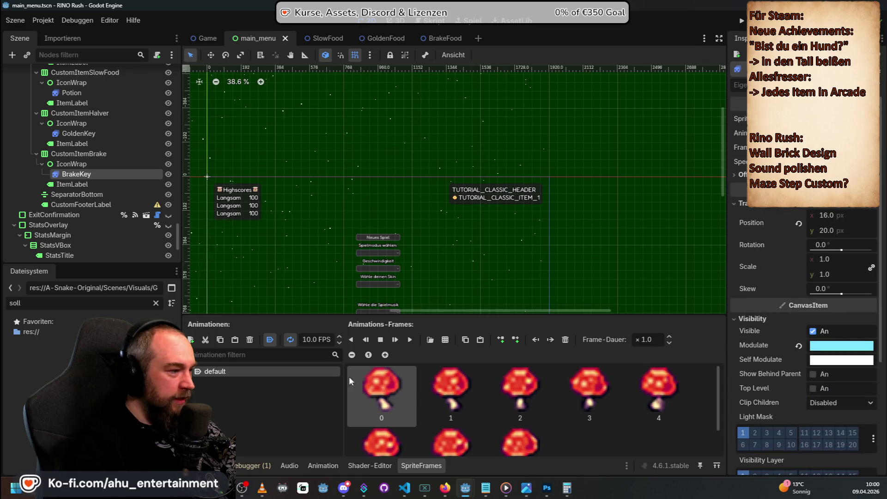
click(78, 134)
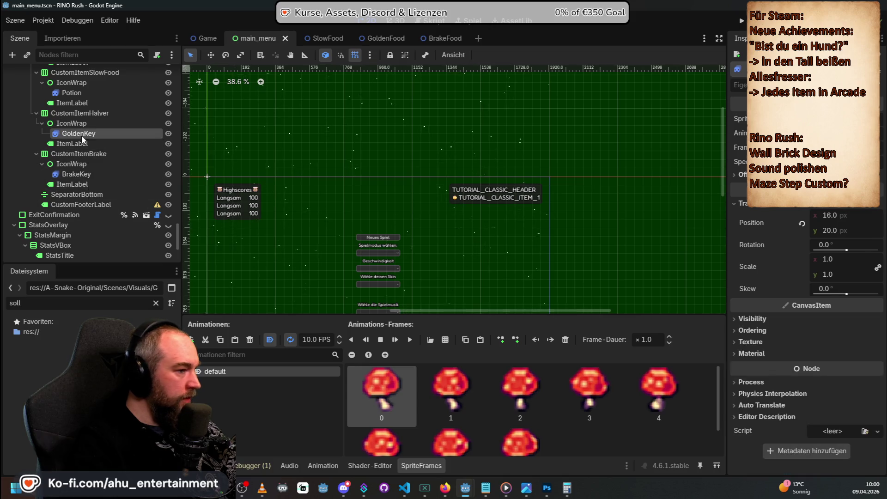
key(Delete)
key(Delete)
key(Delete)
key(Delete)
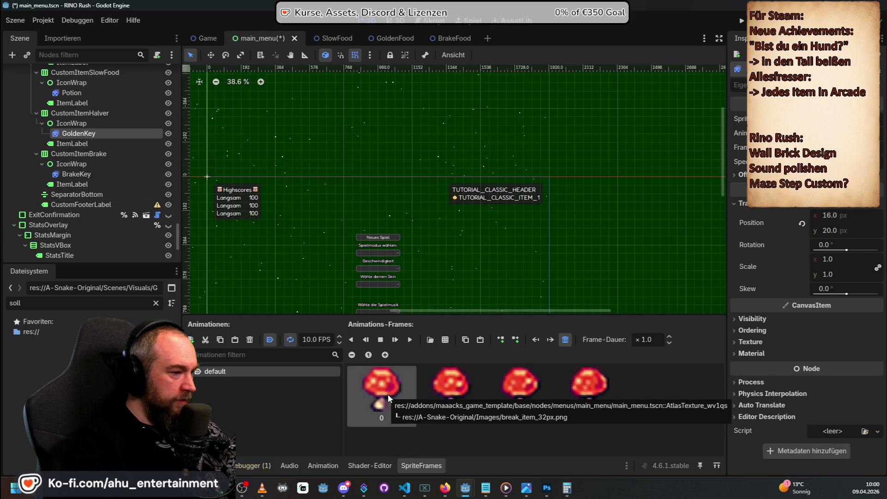
Step: Replace GoldenKey's animation frames with all eight frames from Items_Key_32.png, then check BrakeKey
click(430, 340)
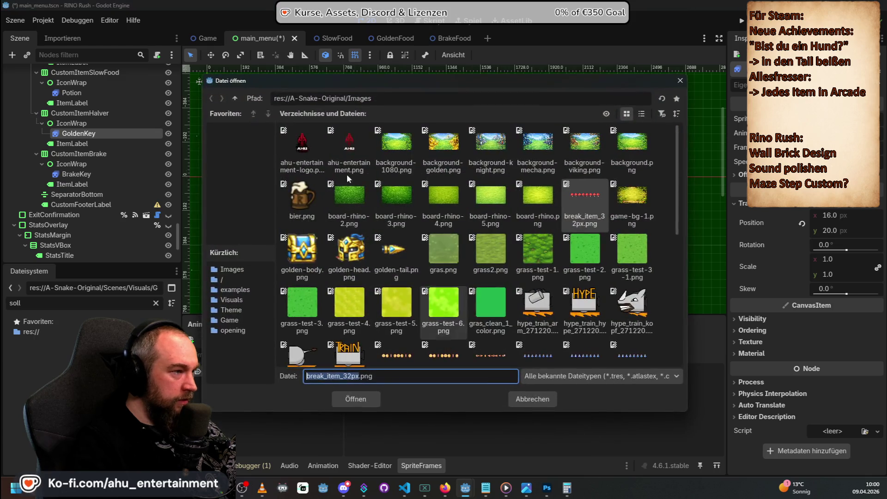
scroll(466, 188, down, 2)
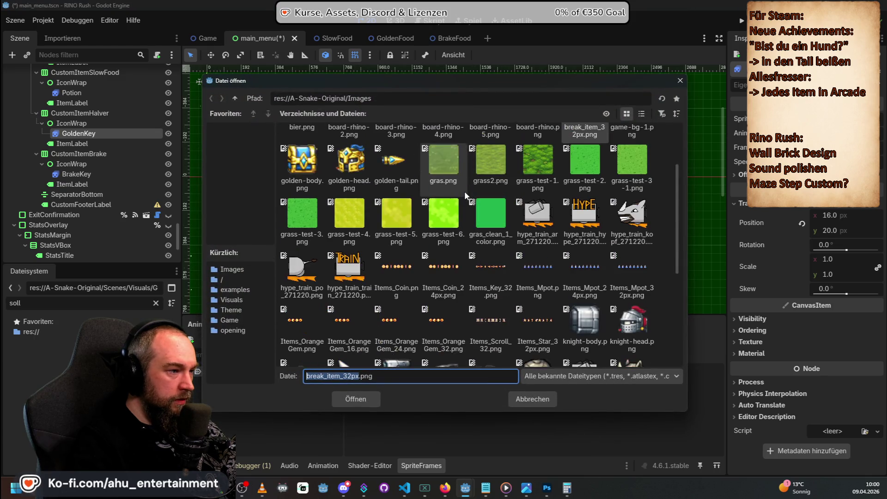
scroll(464, 190, down, 5)
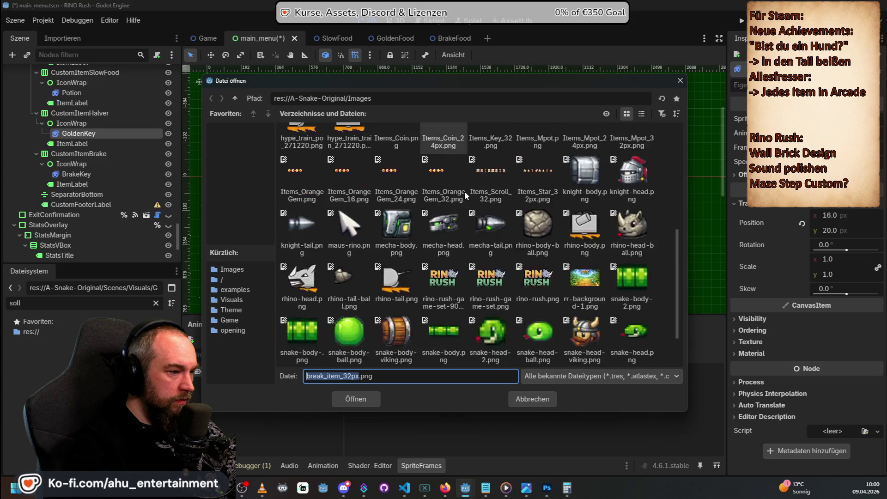
scroll(479, 203, up, 3)
scroll(473, 284, up, 1)
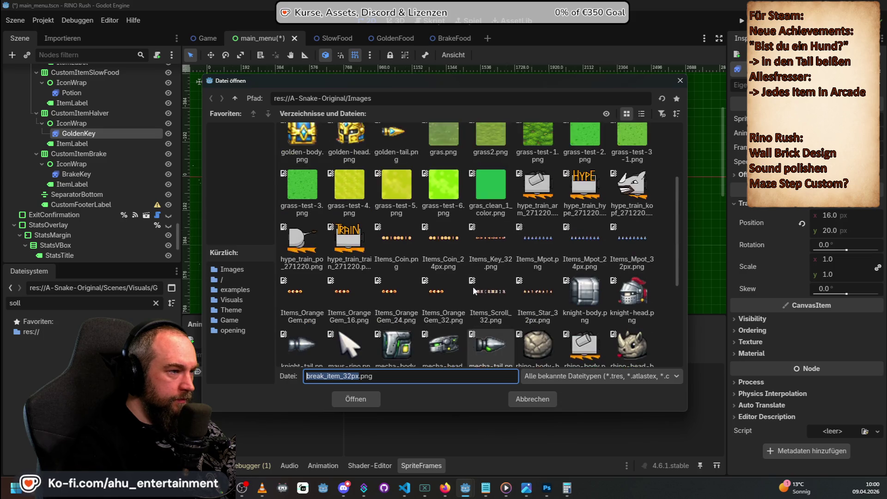
double_click(495, 238)
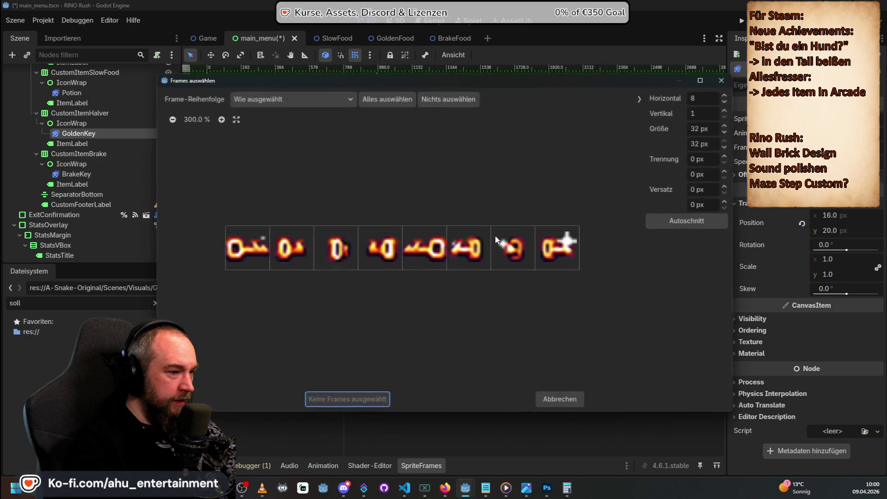
click(282, 250)
mouse_move(282, 249)
mouse_down()
mouse_move(353, 232)
mouse_move(543, 243)
mouse_up()
click(348, 400)
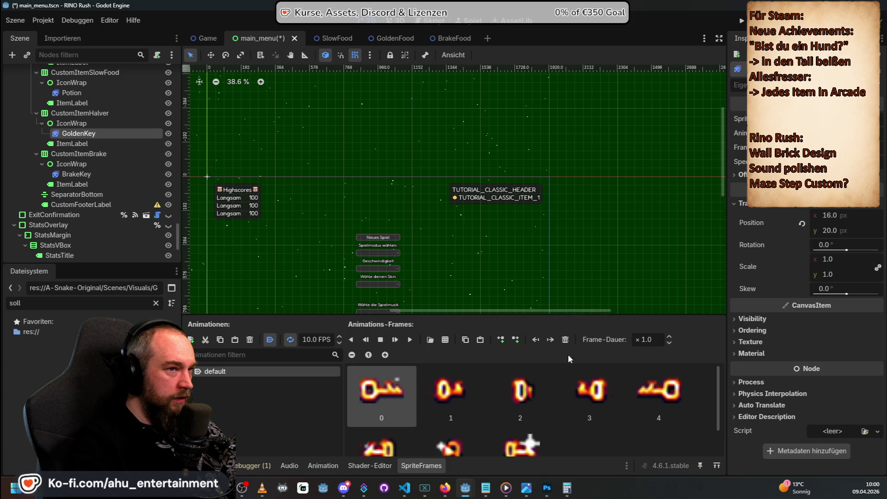
click(89, 177)
Step: Compare GoldenKey and BrakeKey, finding BrakeKey now shows the same key frames
click(77, 136)
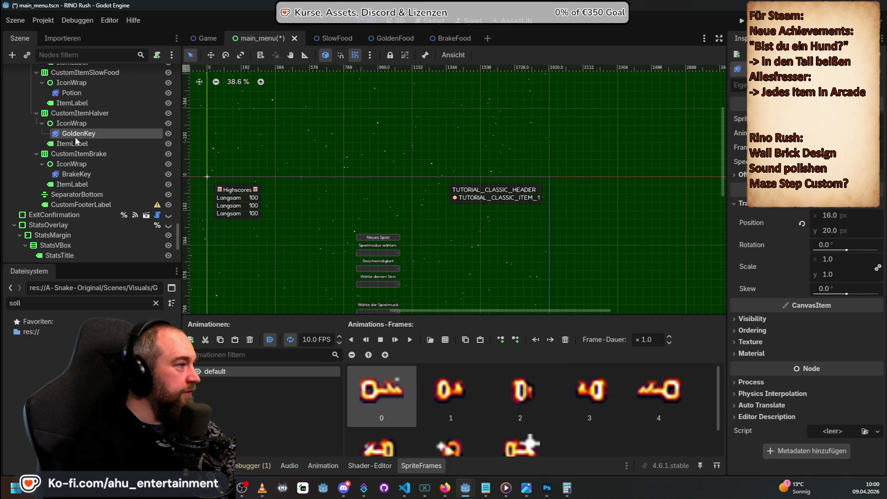
click(76, 180)
click(75, 173)
scroll(76, 174, up, 5)
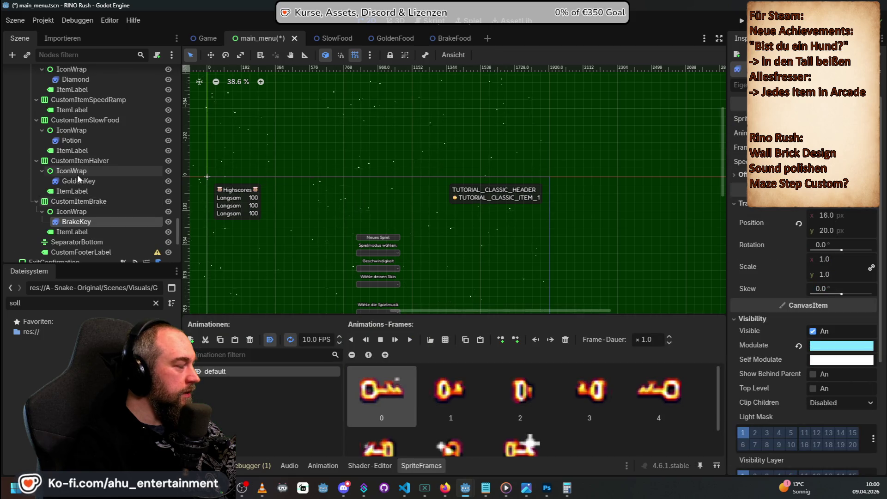
scroll(77, 174, up, 5)
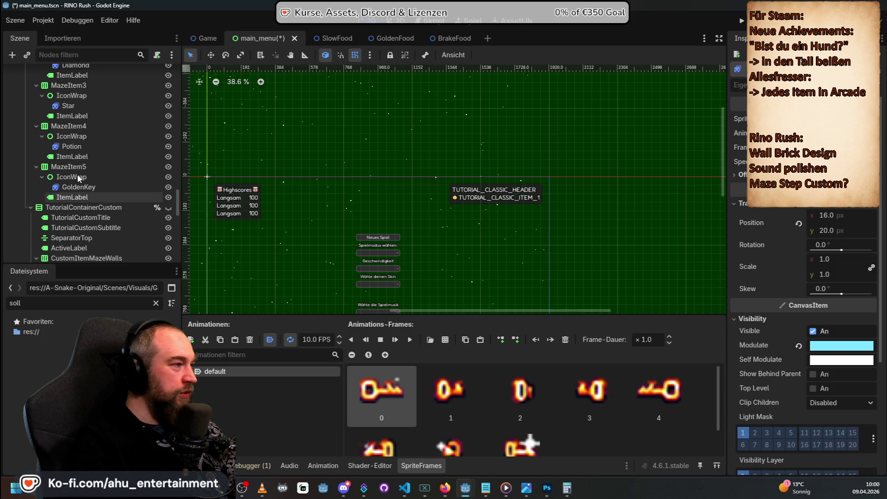
click(84, 186)
Step: Review the Potion, Star, Diamond and BrakeKey animations, then save Game.gd in VS Code
click(77, 146)
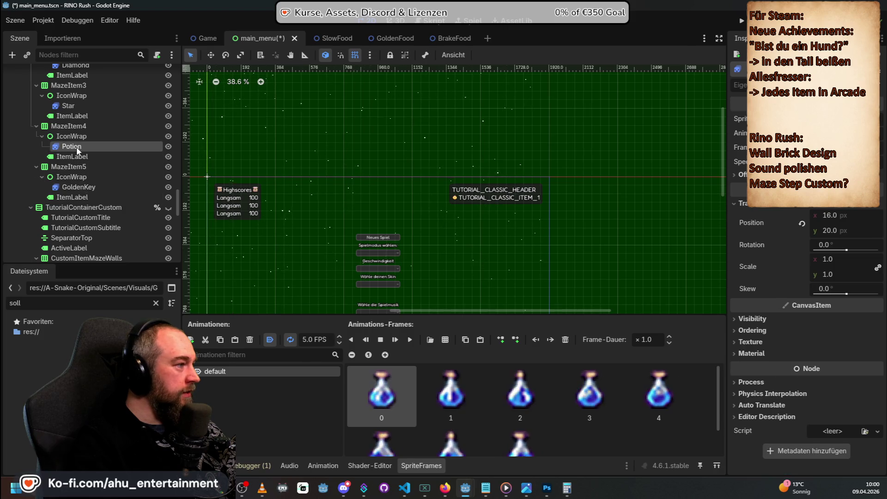
click(76, 106)
scroll(83, 120, up, 3)
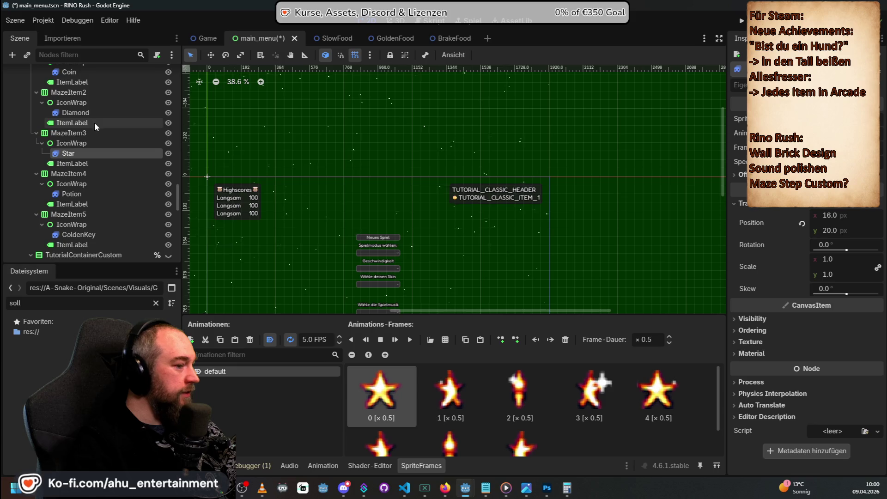
click(73, 113)
scroll(90, 137, up, 5)
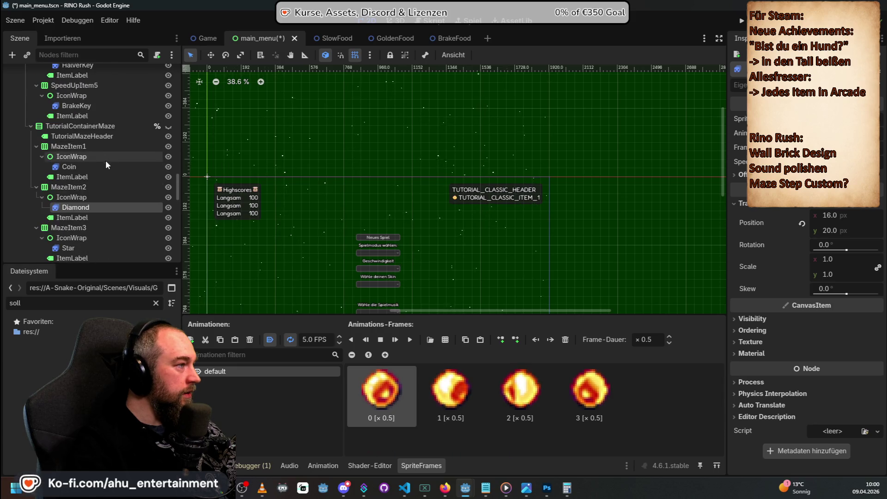
scroll(95, 181, up, 1)
click(86, 132)
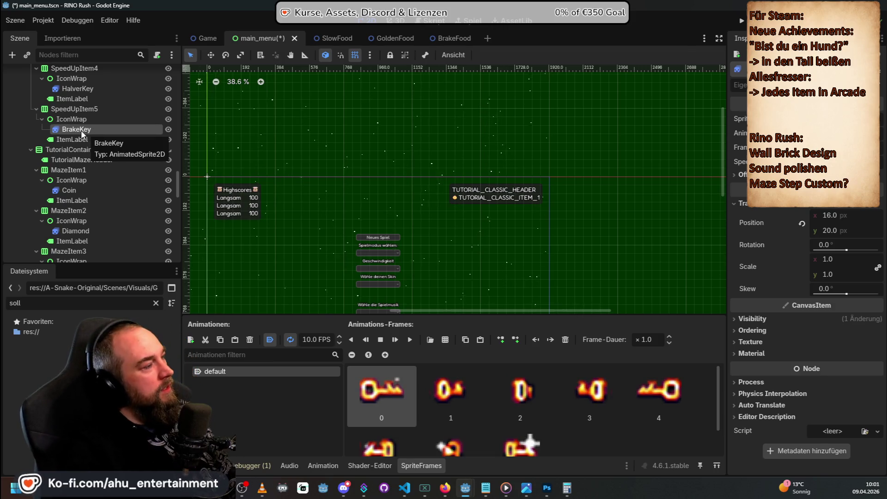
key(alt+Tab)
key(ctrl+s)
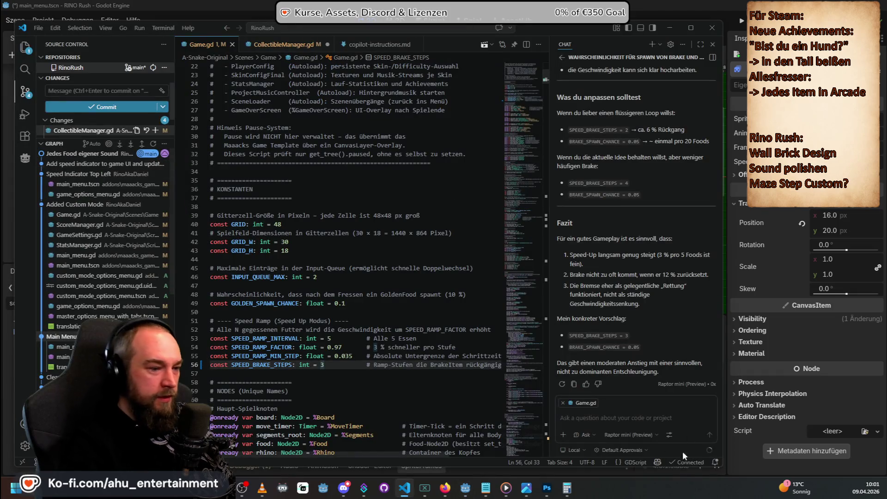
Step: Open a fresh chat without Game.gd context and type the question about linked golden and brake keys
click(598, 422)
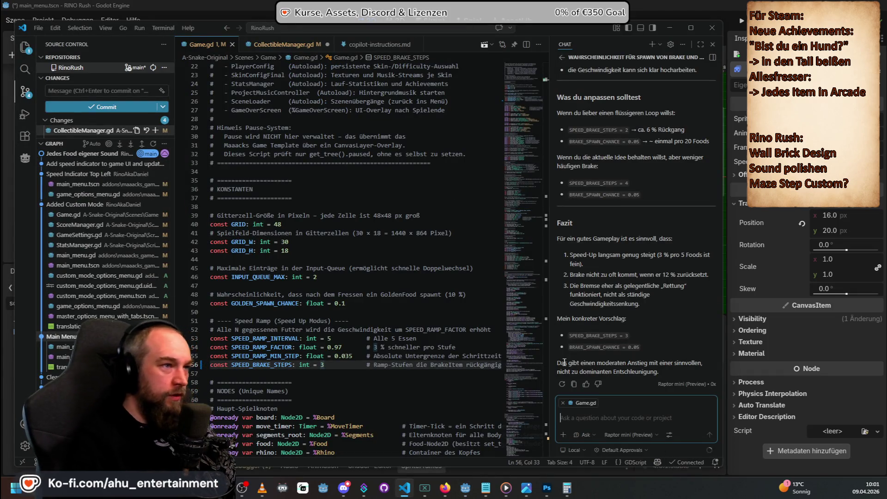
click(652, 43)
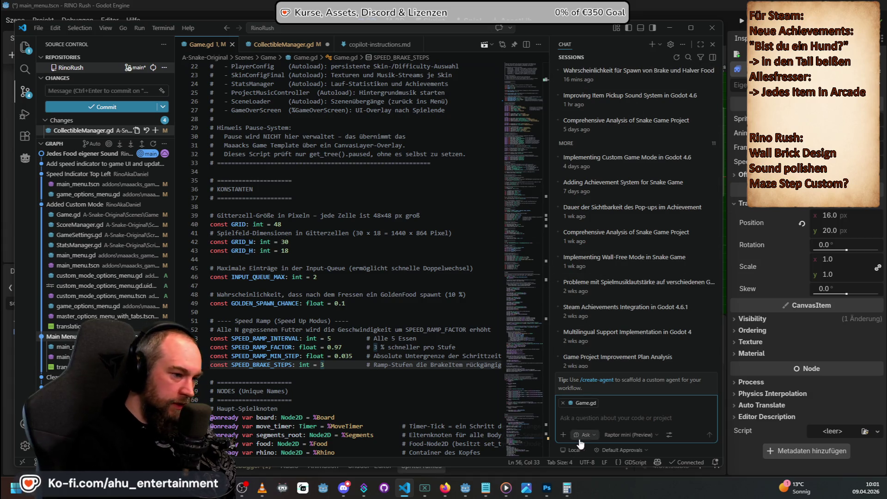
click(563, 403)
text(wieso hat der goldenkey und)
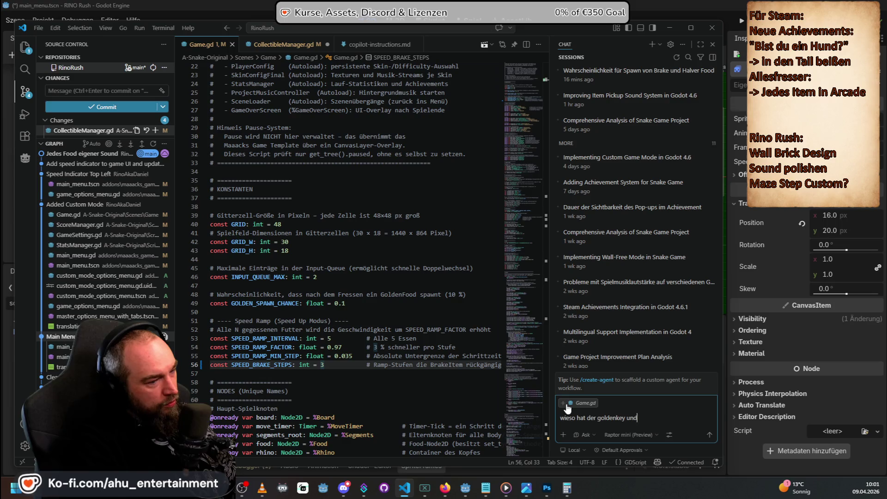
text( der brake key )
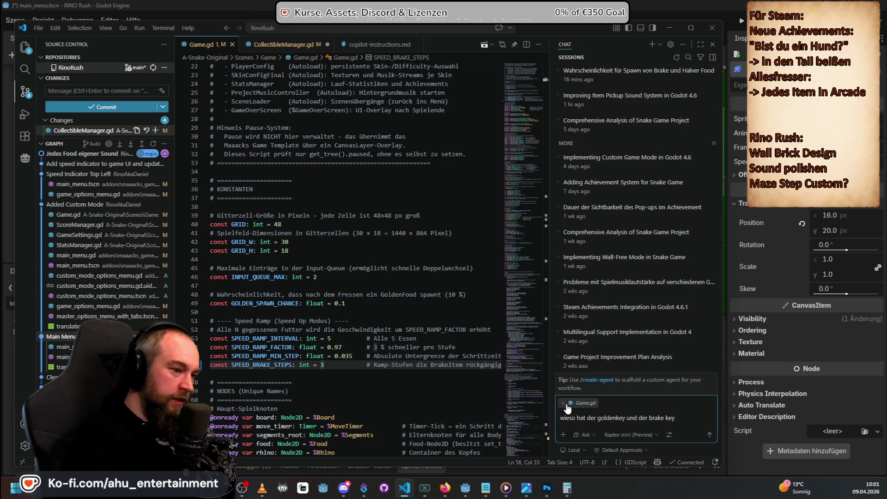
text(im main men)
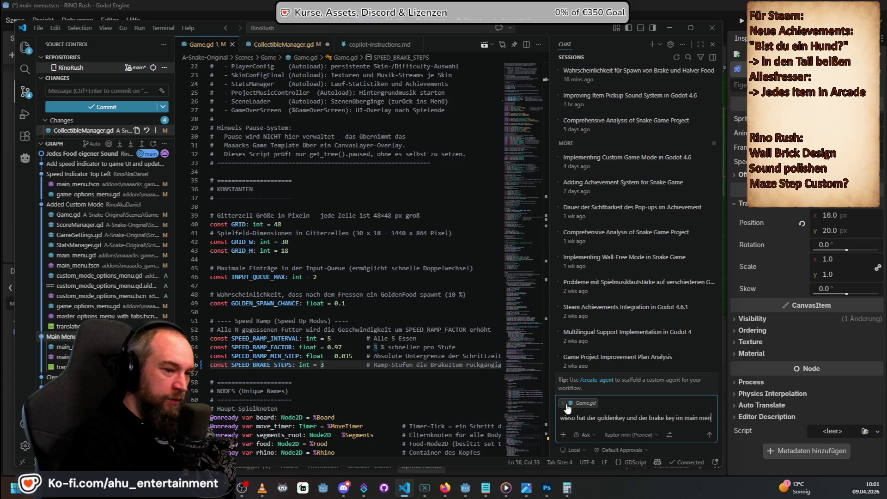
text(u eine abhänigkeit vonei)
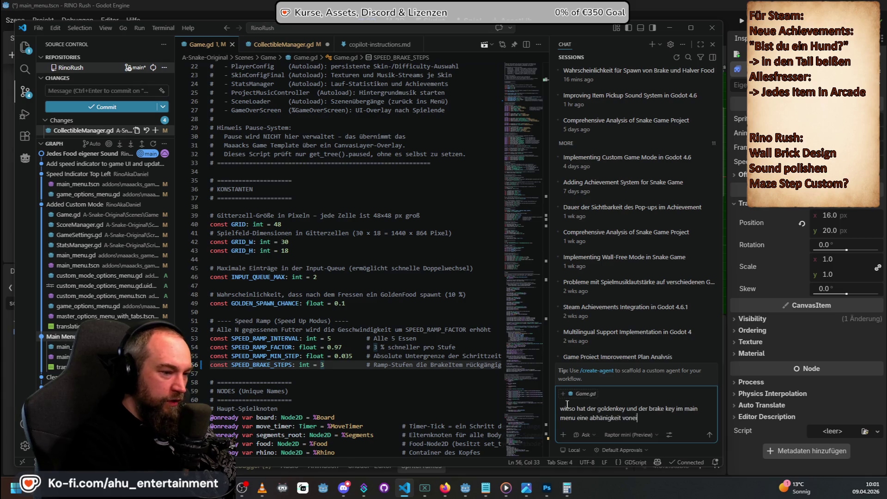
text(nander in animated sprite)
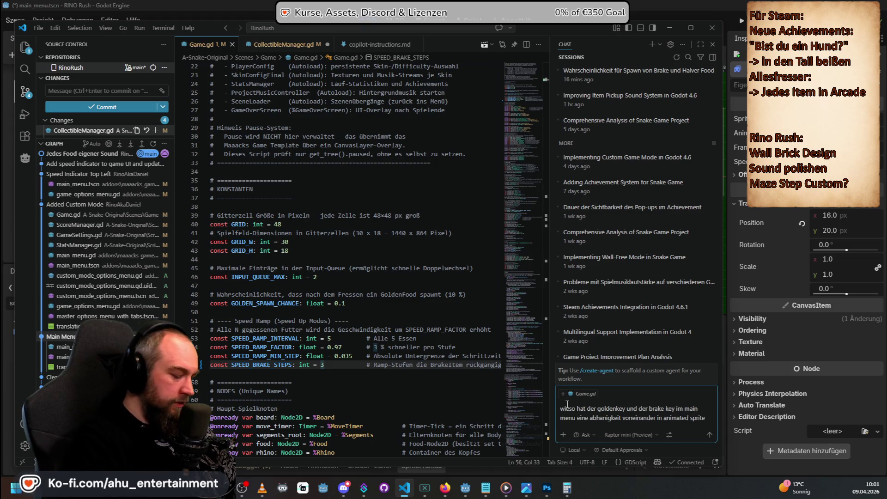
Step: Send the question, switch the chat model to Claude Opus 4.6, and begin typing 'Ich hab im Inspector'
key(Return)
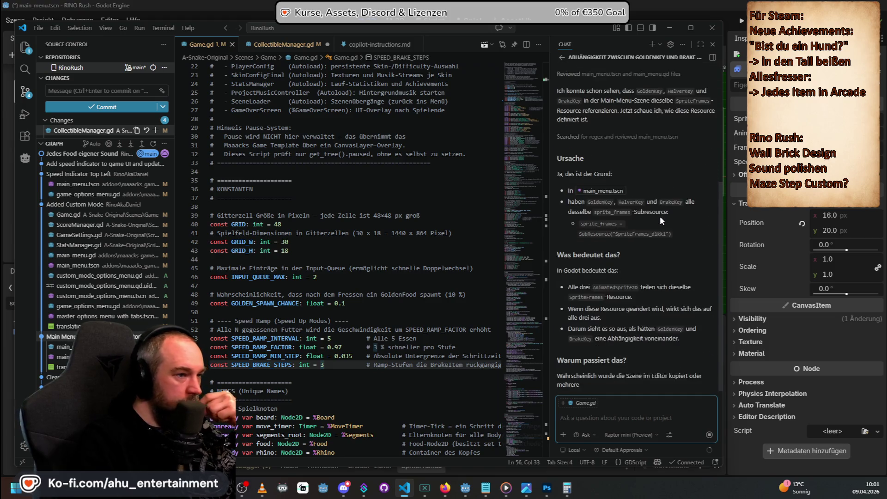
scroll(630, 192, up, 3)
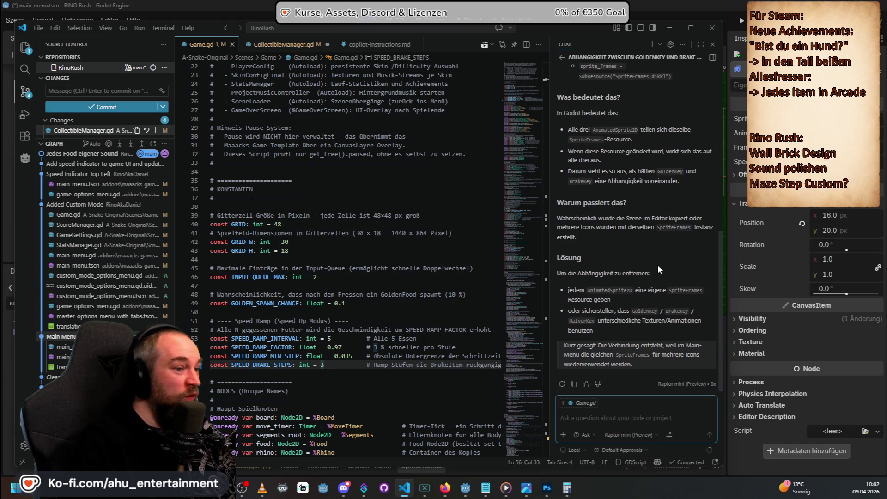
click(633, 435)
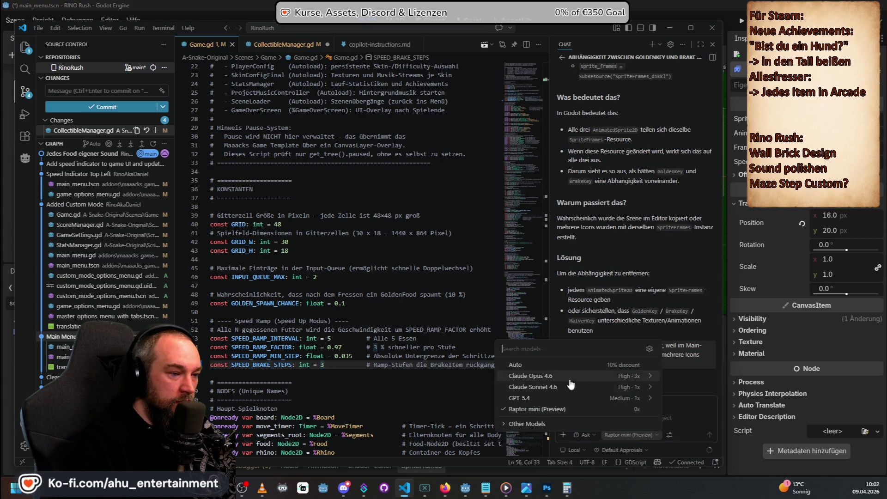
click(572, 375)
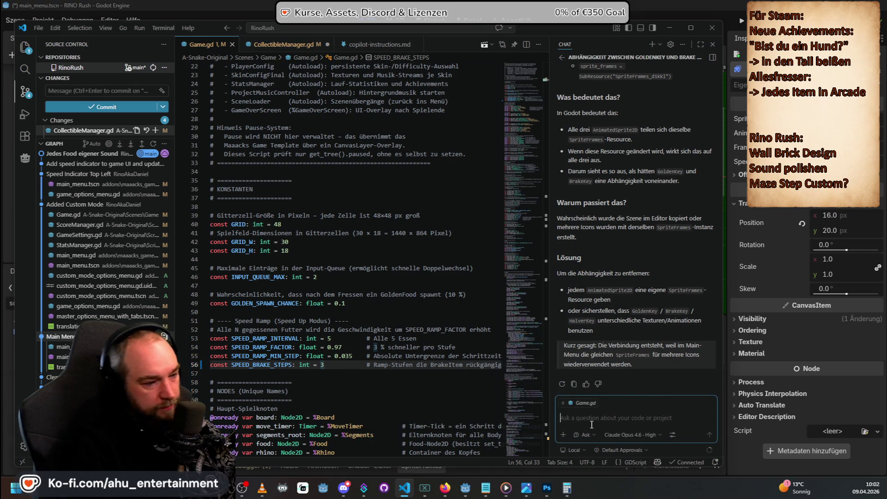
text(Ich hab im Inspector)
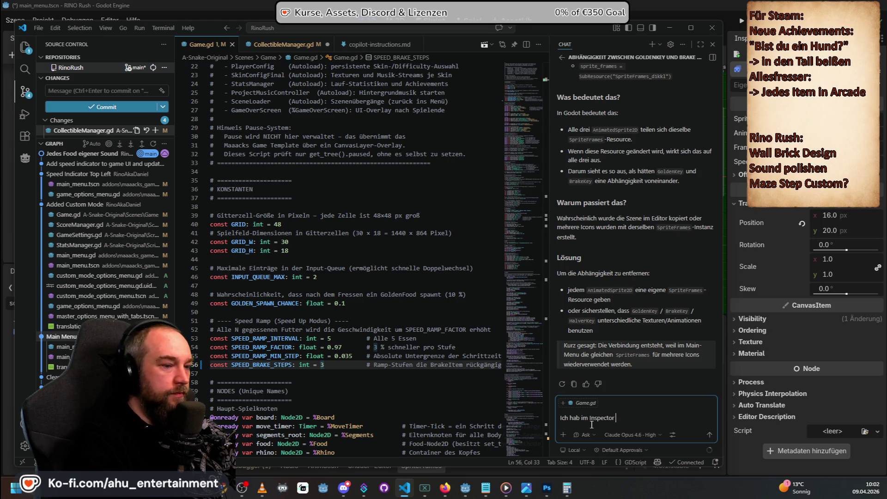
click(355, 5)
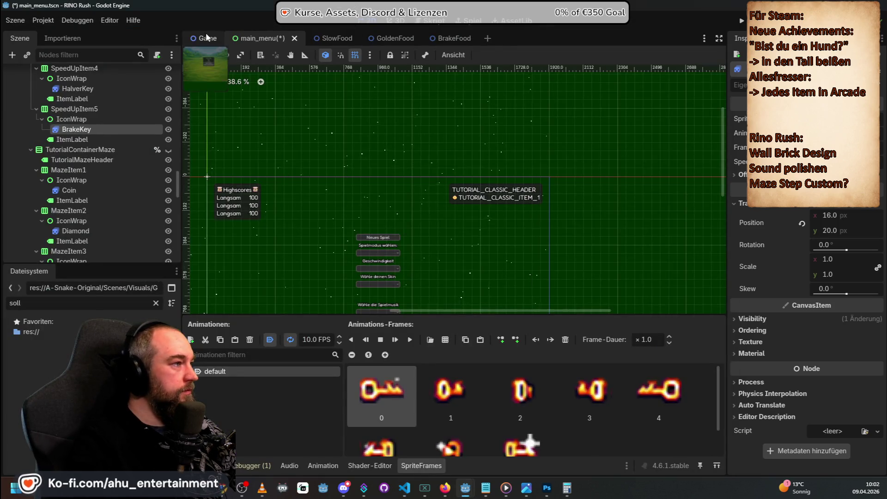
Step: Open the Game scene and show its Golden, Slow, Halver and Brake Food Scene properties
click(208, 37)
scroll(789, 292, up, 2)
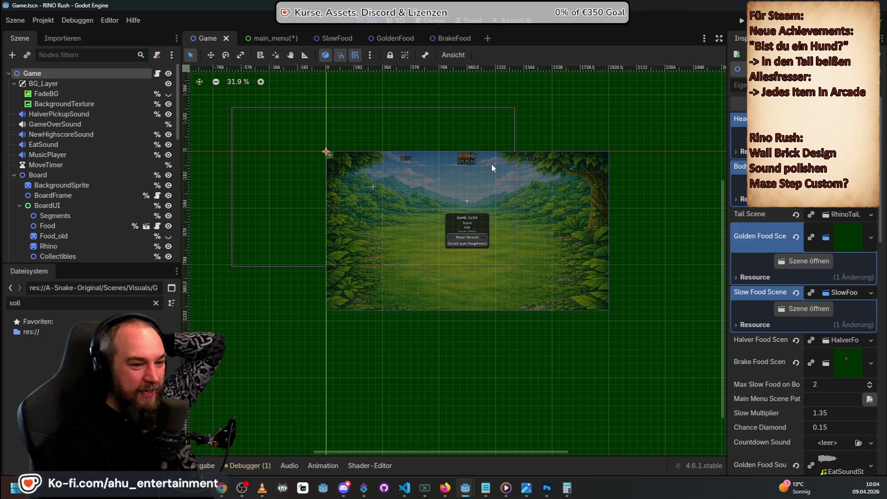
scroll(136, 185, down, 5)
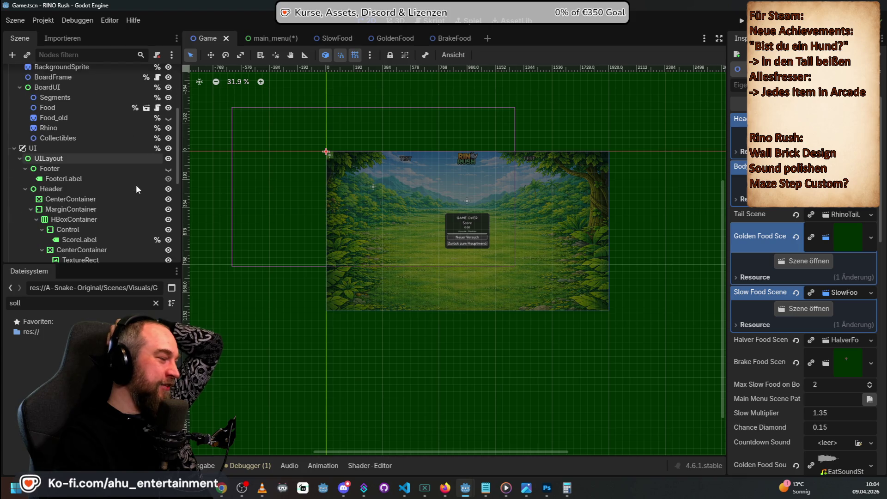
scroll(136, 185, down, 1)
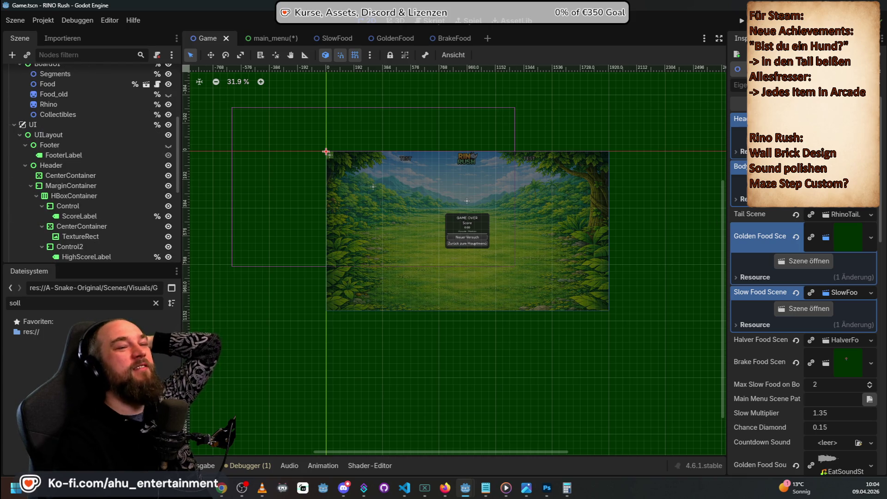
scroll(92, 174, up, 4)
scroll(92, 173, down, 12)
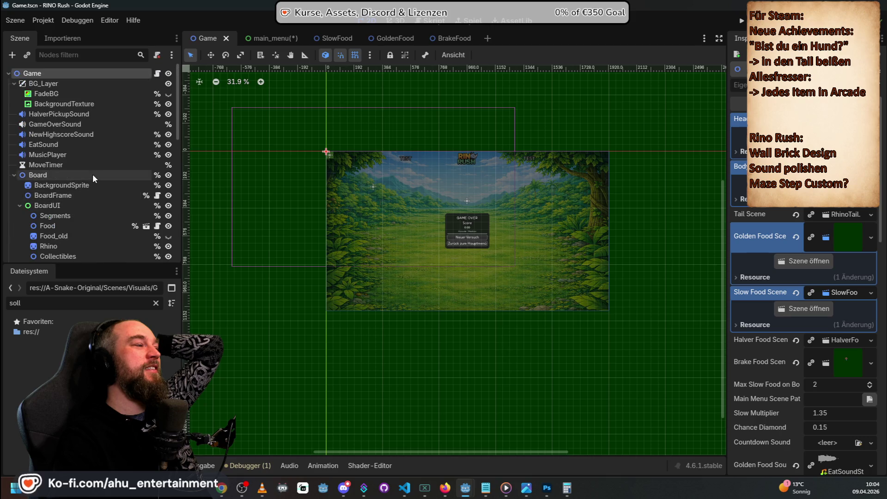
scroll(99, 176, up, 12)
click(262, 37)
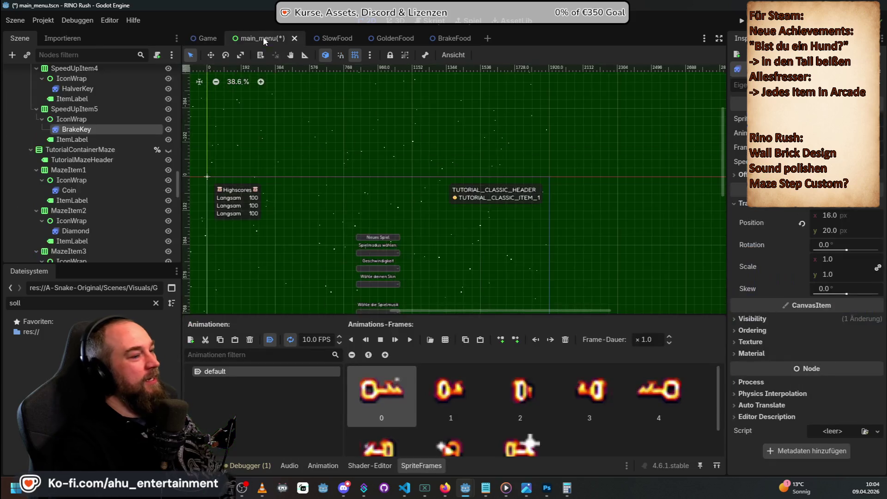
Step: Save main_menu.tscn with Ctrl+S and return to Visual Studio Code
key(ctrl+s)
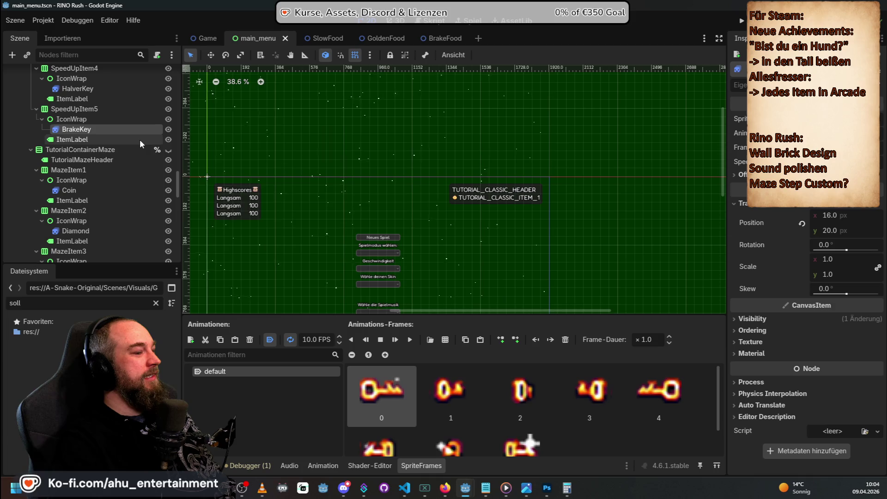
scroll(137, 148, up, 3)
key(alt+Tab)
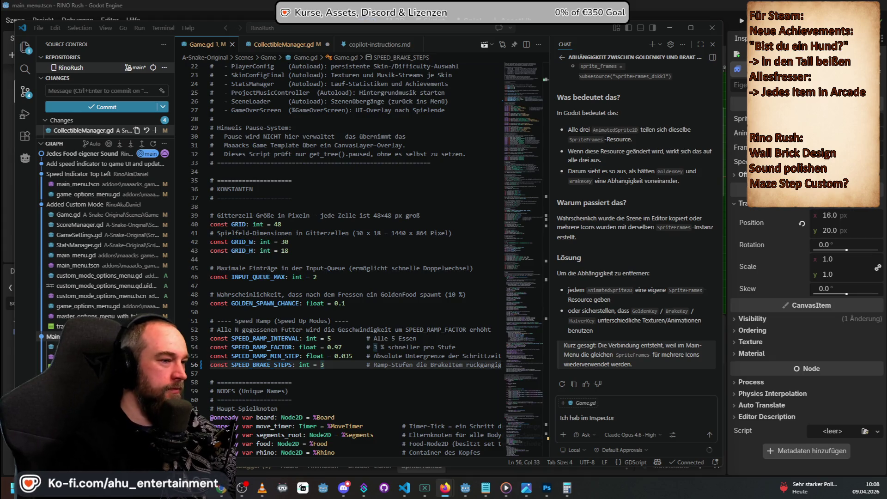
Step: Scroll Game.gd to the KONSTANTEN block showing SPEED_BRAKE_STEPS set to 3
scroll(653, 268, up, 5)
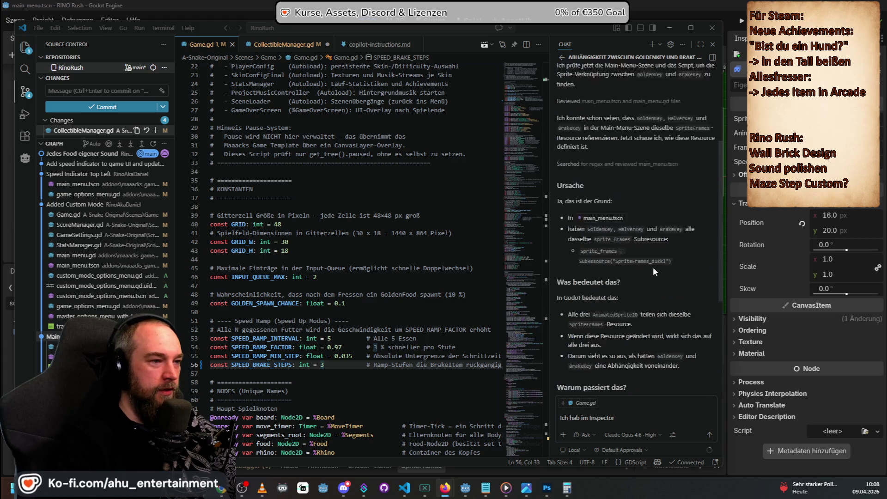
scroll(653, 267, down, 4)
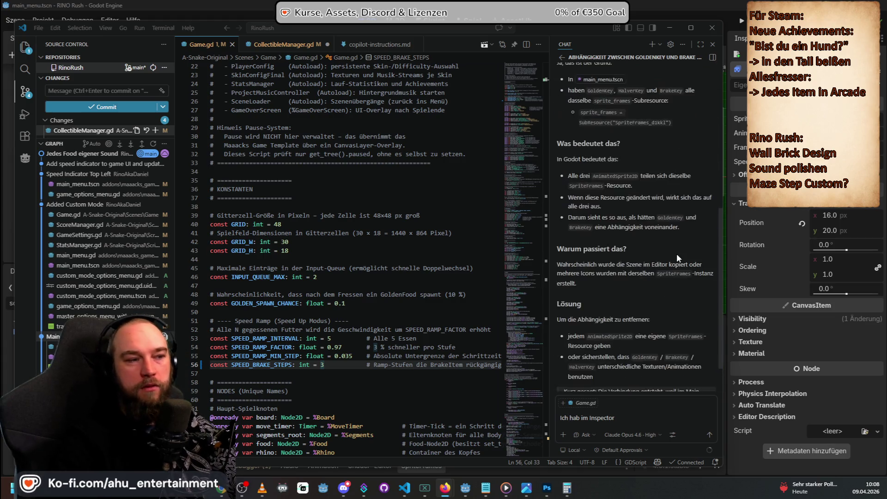
scroll(677, 254, down, 1)
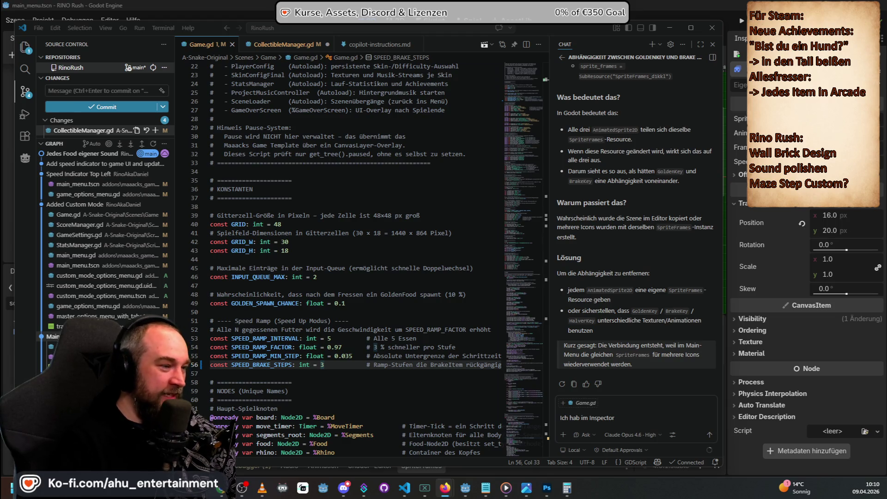
click(407, 274)
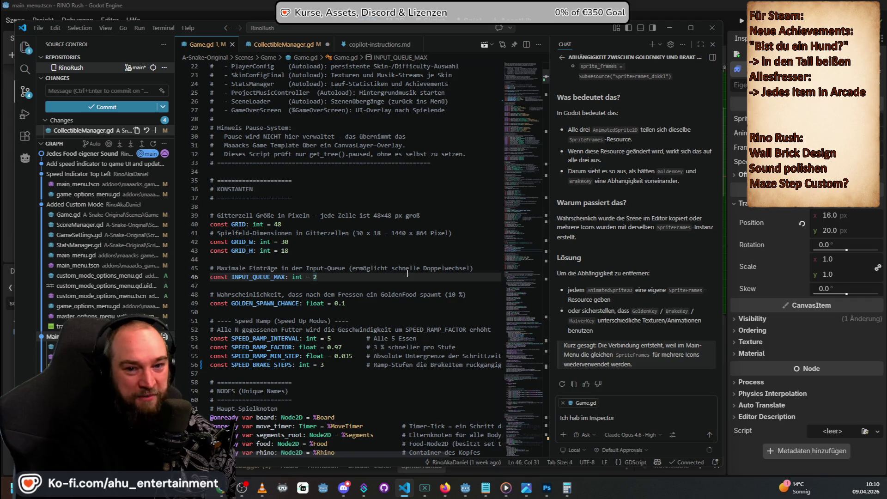
scroll(416, 275, down, 6)
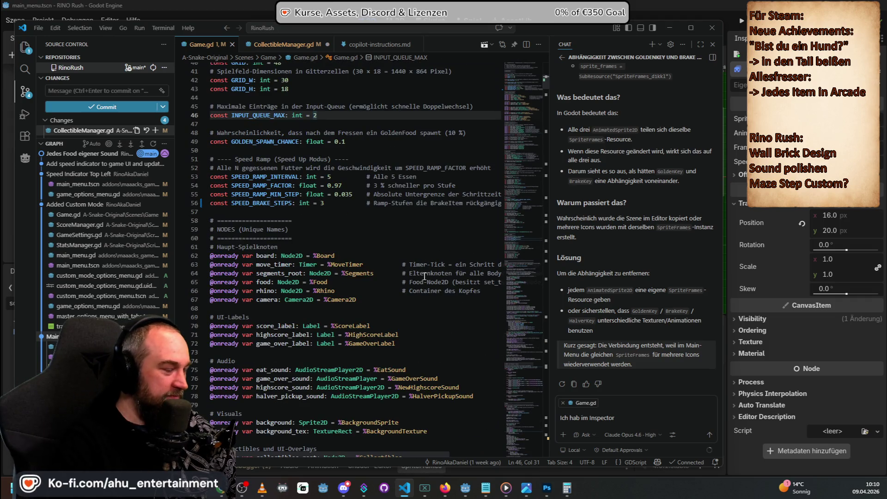
scroll(407, 264, up, 3)
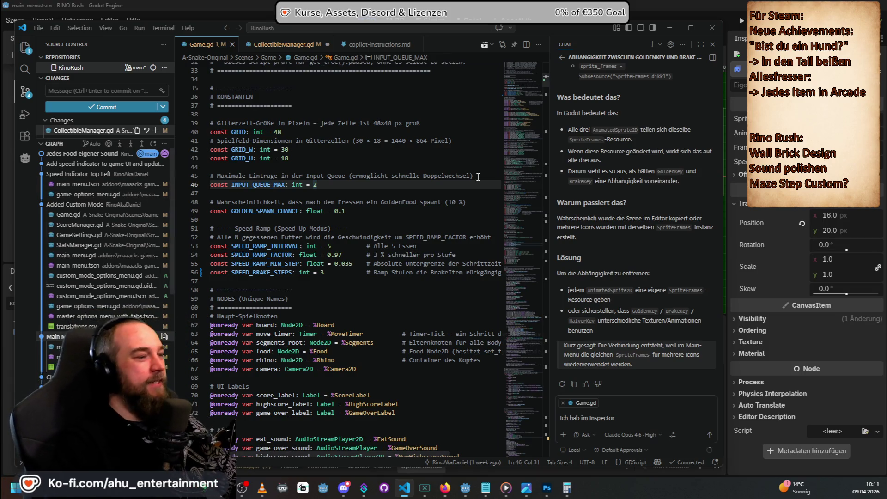
scroll(421, 287, down, 2)
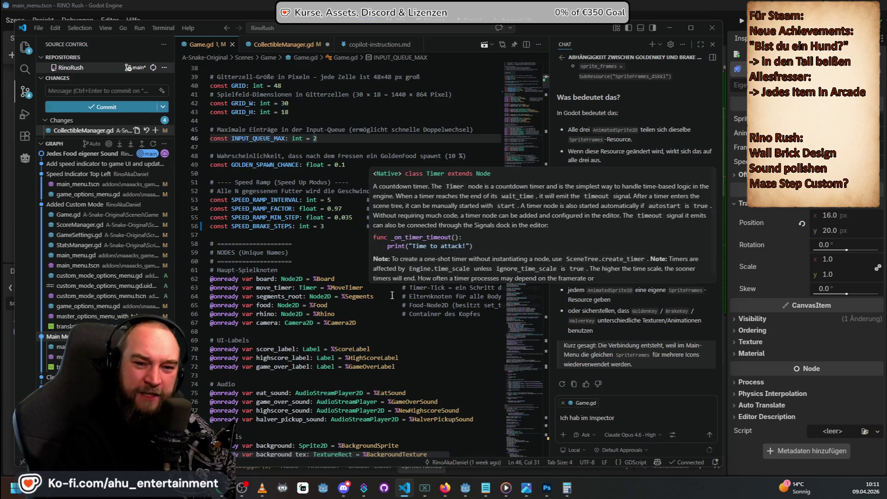
scroll(386, 298, up, 4)
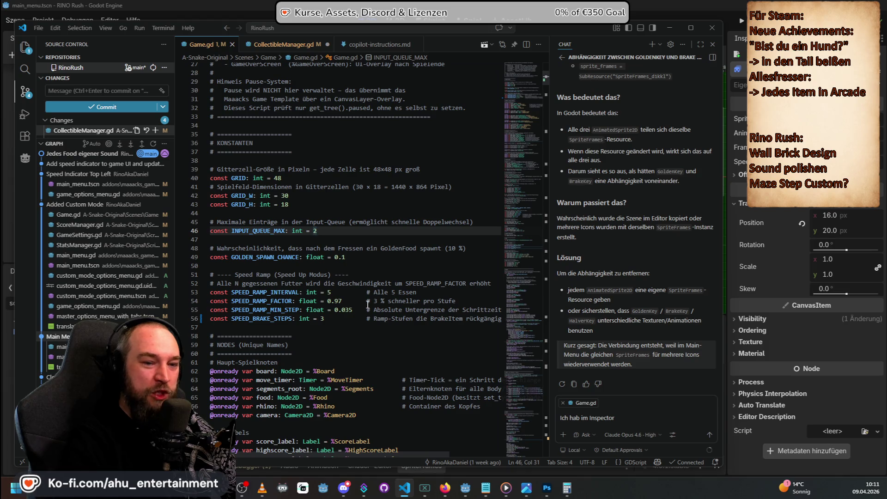
scroll(374, 324, up, 3)
scroll(381, 347, down, 2)
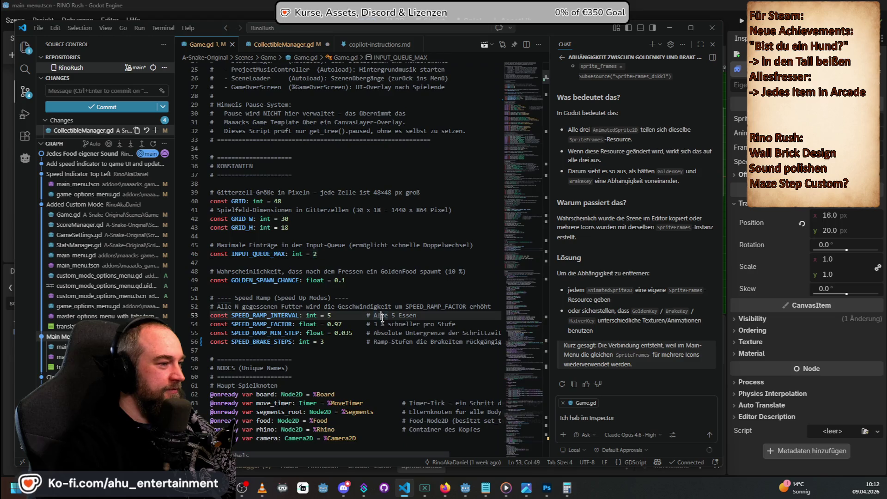
click(358, 290)
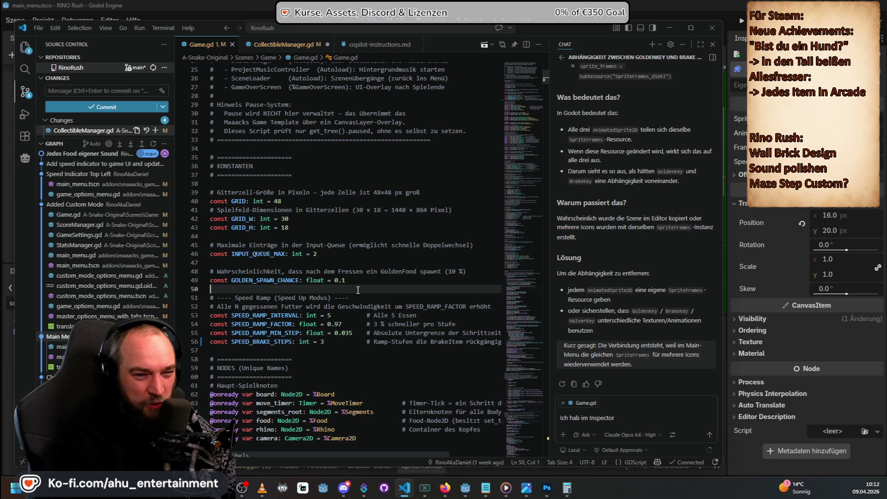
scroll(358, 289, down, 1)
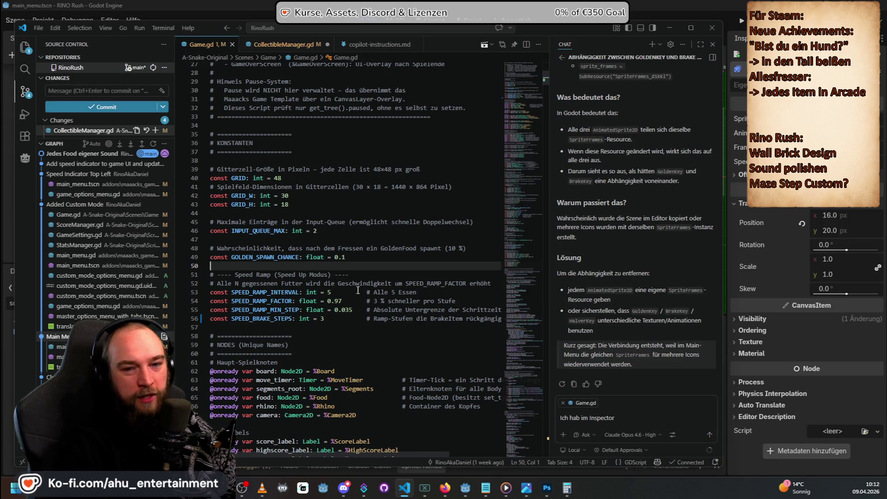
scroll(358, 290, up, 3)
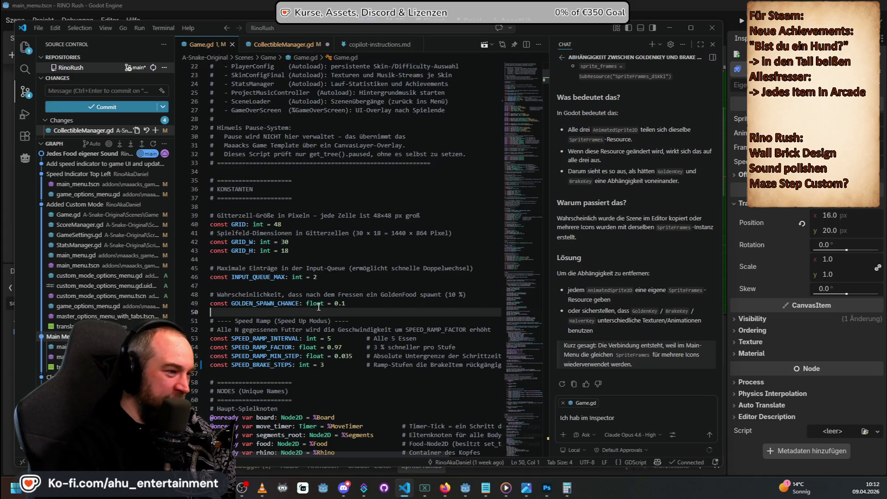
scroll(319, 307, down, 3)
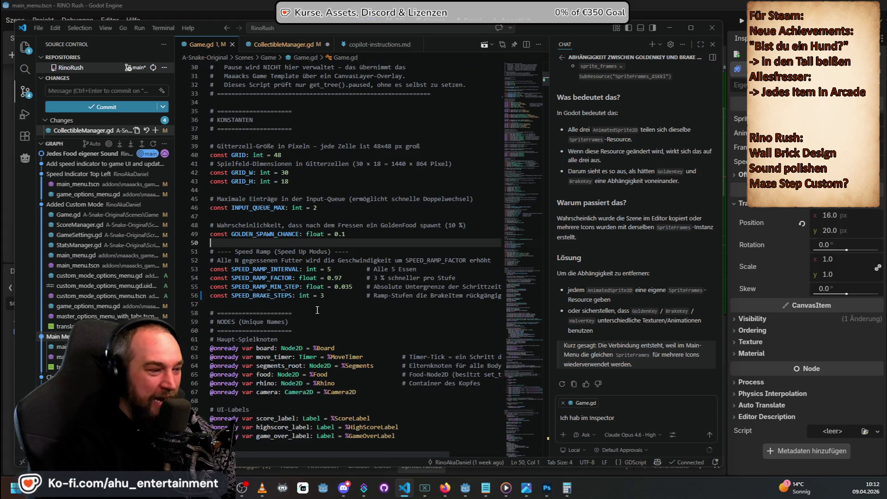